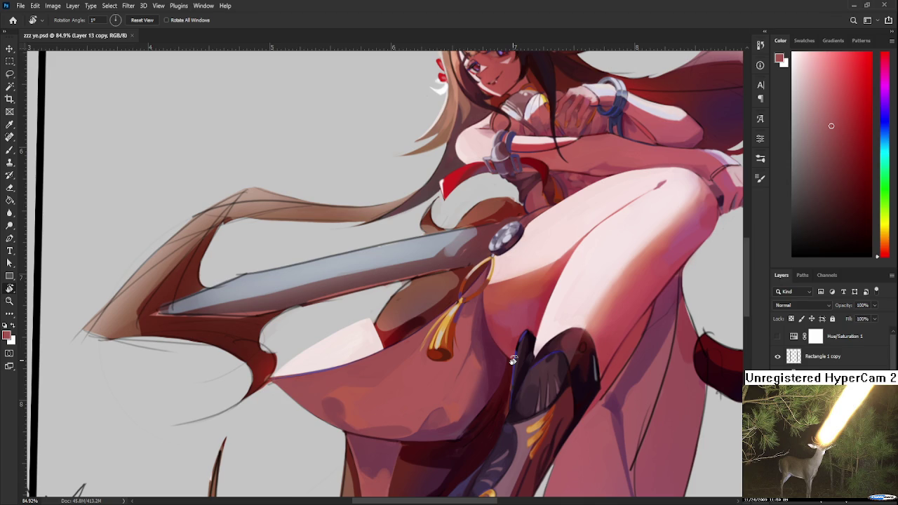
Step: Rotate the view so the figure stands upright and sample a pink from the painting
mouse_move(432, 294)
left_mouse_down()
mouse_move(423, 328)
mouse_move(450, 292)
mouse_move(532, 322)
left_mouse_up()
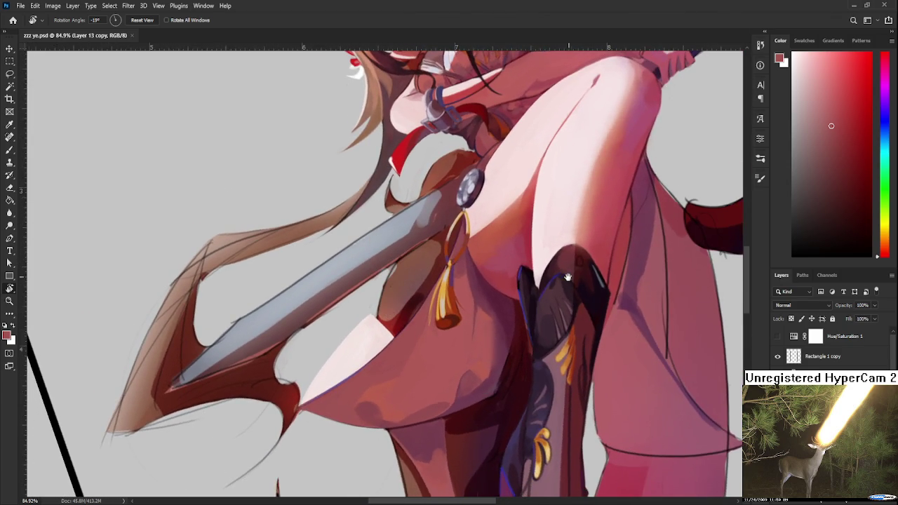
scroll(532, 322, "down", 2)
scroll(532, 322, "down", 2)
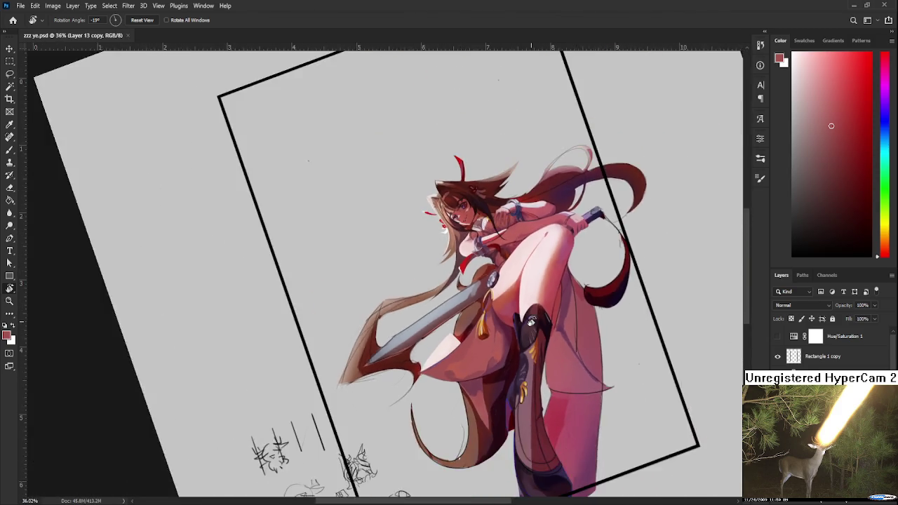
scroll(540, 329, "down", 1)
scroll(561, 346, "up", 2)
mouse_move(561, 346)
left_mouse_down()
mouse_move(581, 321)
mouse_move(512, 352)
left_mouse_up()
scroll(513, 352, "up", 3)
scroll(513, 352, "up", 2)
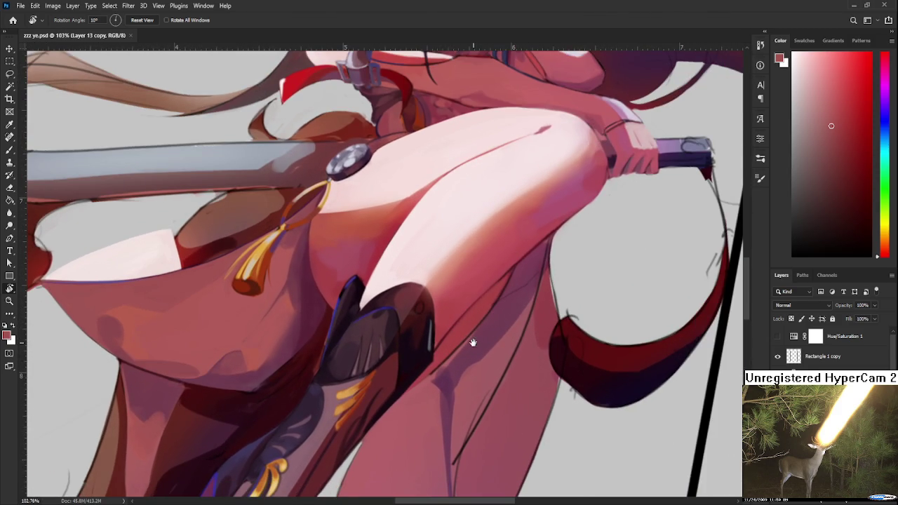
scroll(463, 322, "up", 1)
key("b")
left_click(449, 294, "alt")
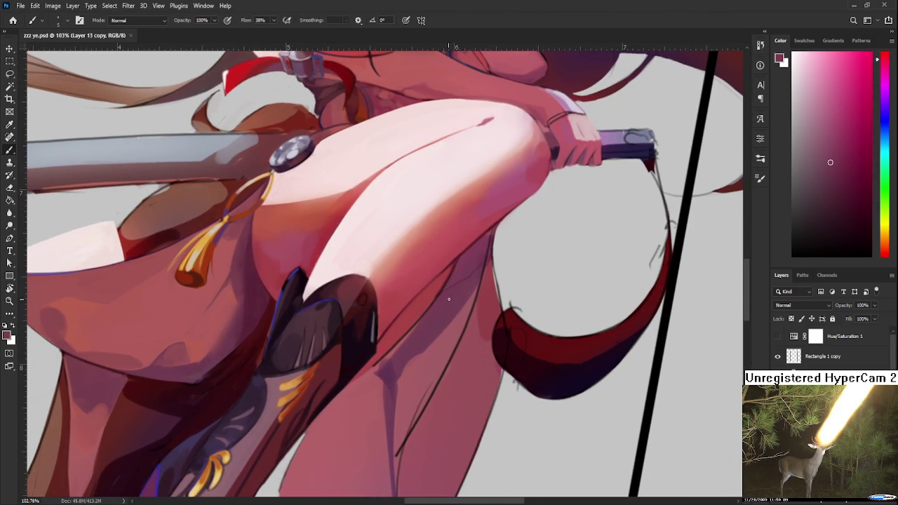
Step: Sample colours along the leg's outline and darken the edge of the leg
scroll(458, 296, "up", 1)
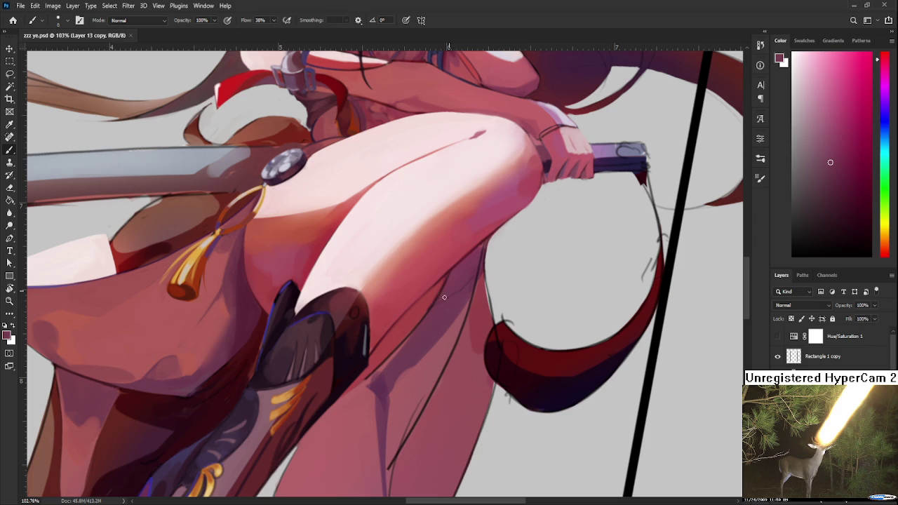
left_click(487, 275, "alt")
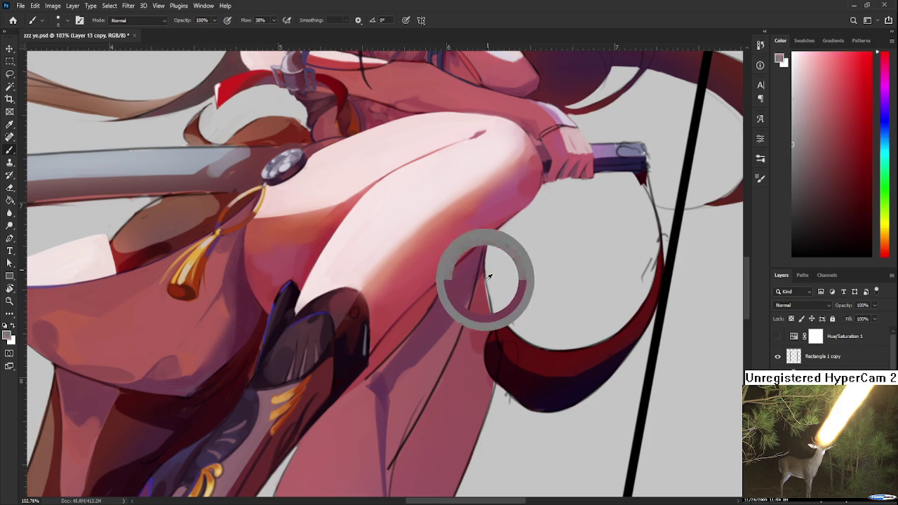
left_click_drag(481, 271, 472, 283)
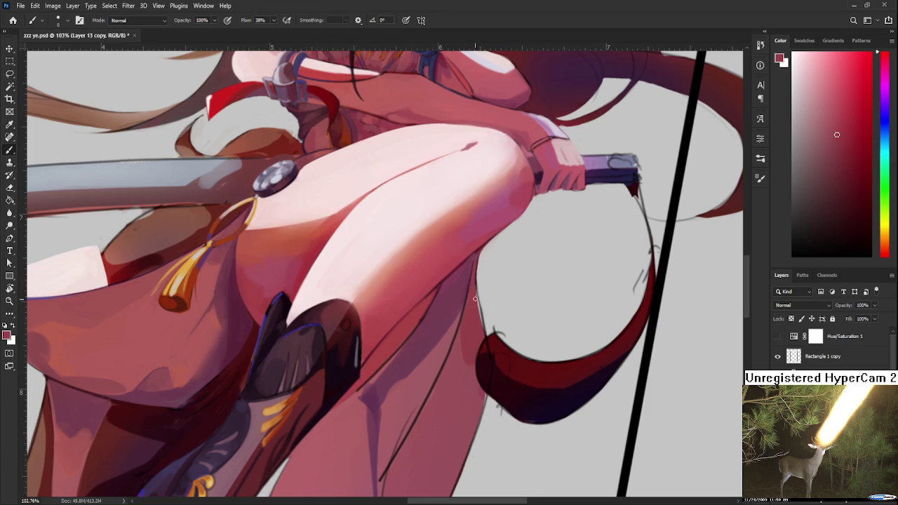
left_click_drag(476, 298, 475, 294)
scroll(474, 285, "up", 3)
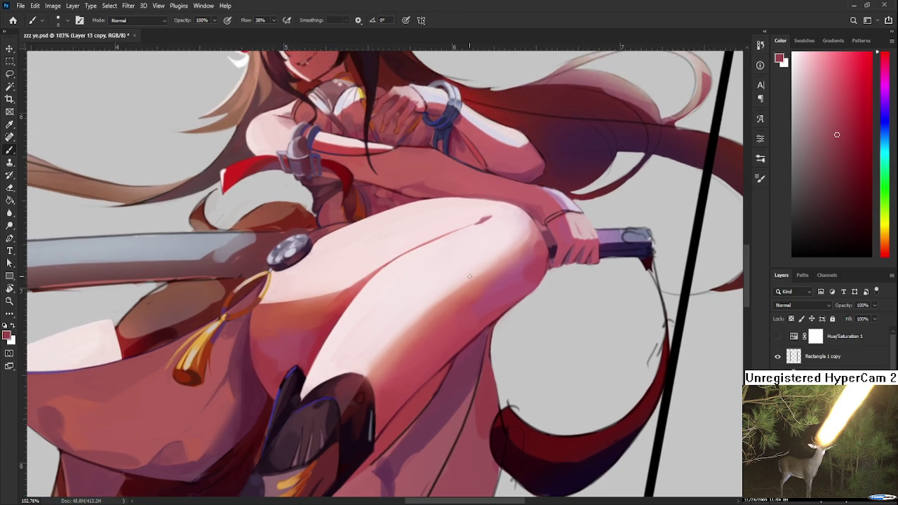
scroll(456, 293, "down", 2)
scroll(457, 292, "left", 2)
scroll(441, 280, "left", 2)
scroll(441, 280, "down", 1)
Step: Sample a darker robe red and repaint the leg's right edge below the knee
left_click_drag(411, 281, 474, 358, "alt")
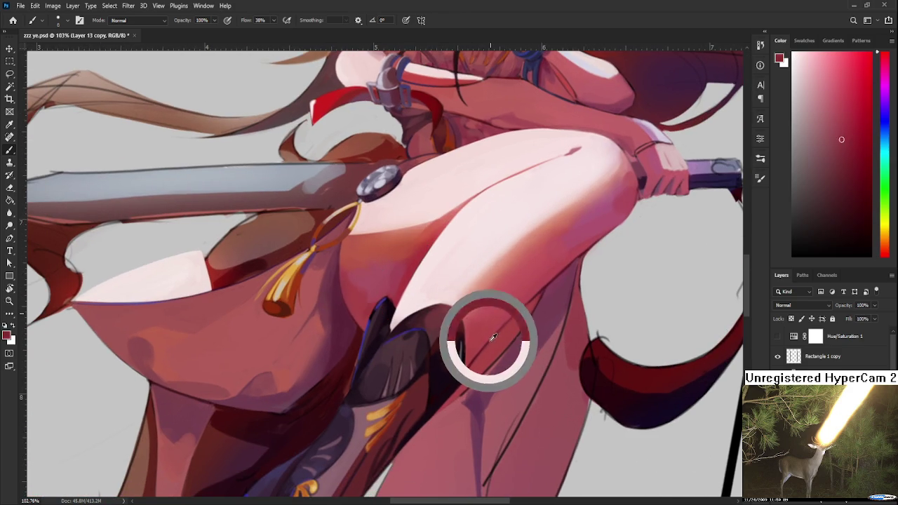
left_click_drag(474, 358, 471, 360, "alt")
scroll(469, 329, "up", 1)
scroll(469, 329, "right", 3)
scroll(469, 329, "up", 3, "alt")
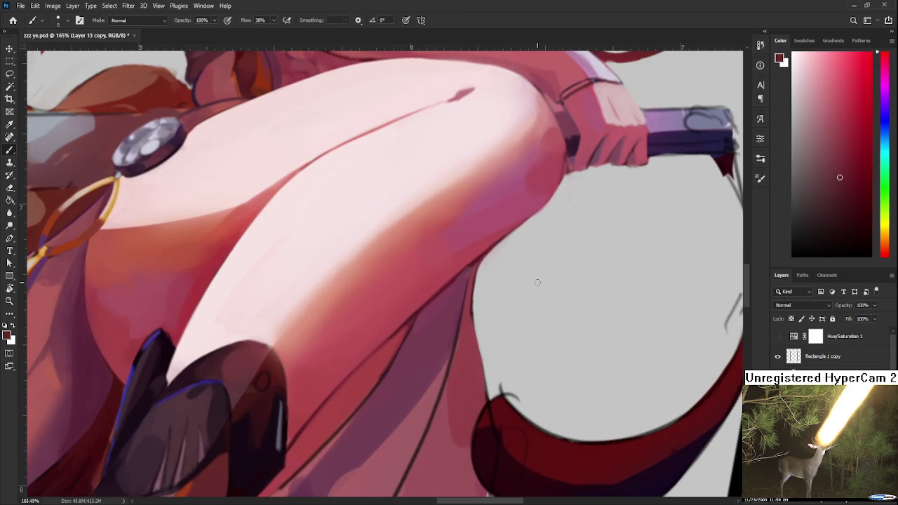
left_click_drag(474, 266, 474, 308)
left_click(862, 202)
left_click(862, 203)
mouse_move(475, 265)
left_mouse_down()
mouse_move(474, 317)
mouse_move(473, 309)
left_mouse_up()
Step: Erase stray marks on the outer thigh edge, then resample a softer rose pink
key("e")
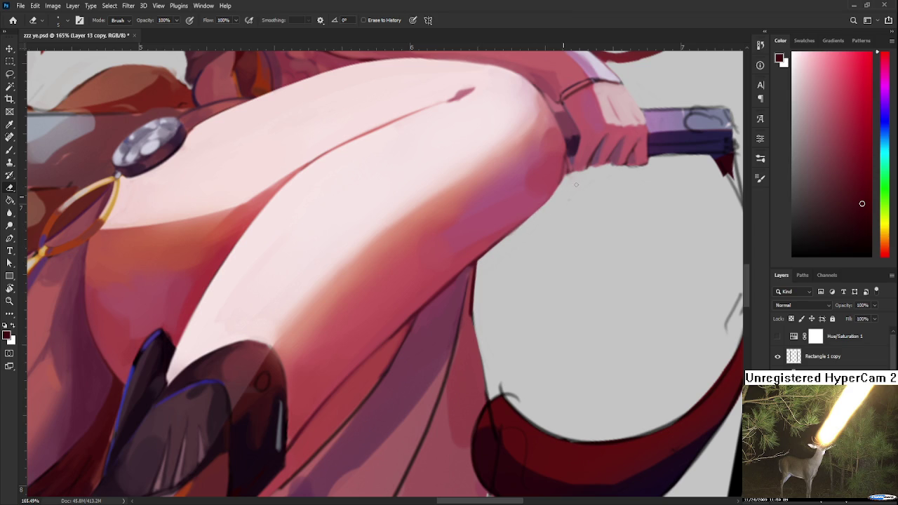
scroll(578, 195, "down", 4)
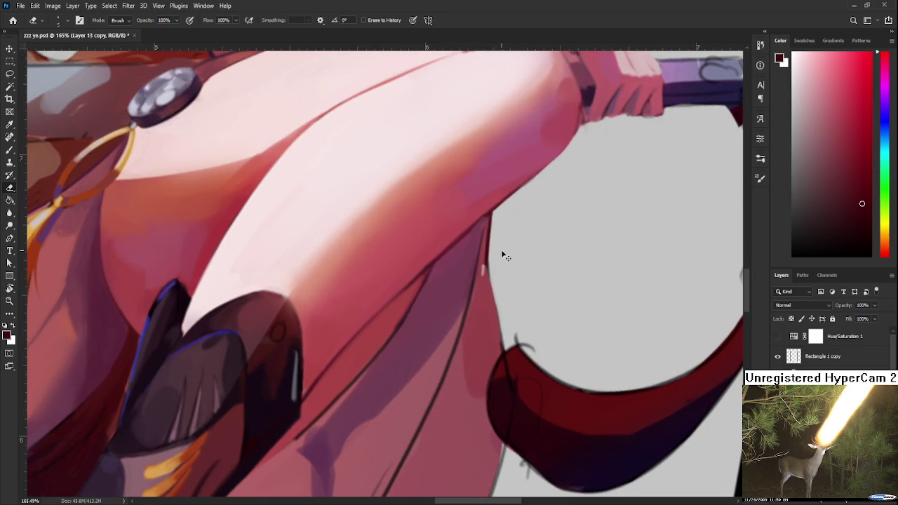
key("b")
left_click(484, 243, "alt")
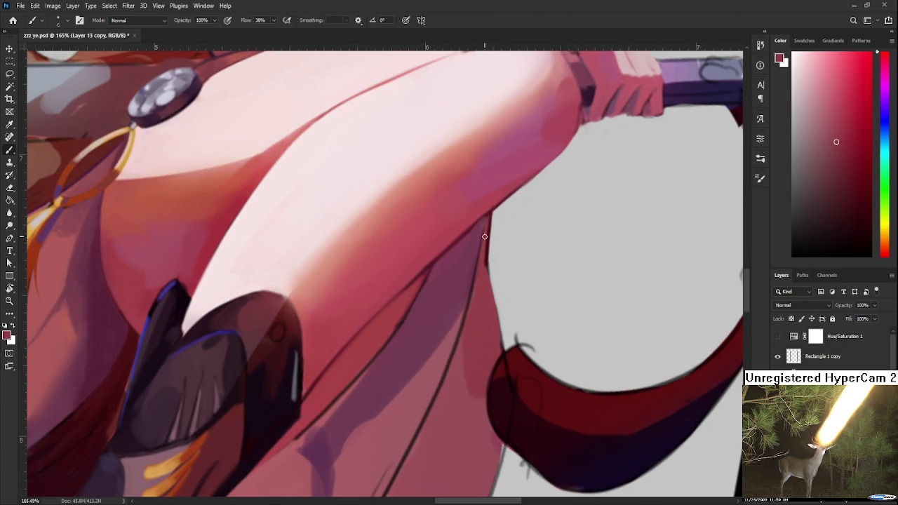
left_click(468, 271, "alt")
scroll(469, 261, "down", 1)
Step: Rotate the view along the red sash and sample a colour beside the robe's line
scroll(469, 261, "down", 1)
scroll(470, 262, "down", 1)
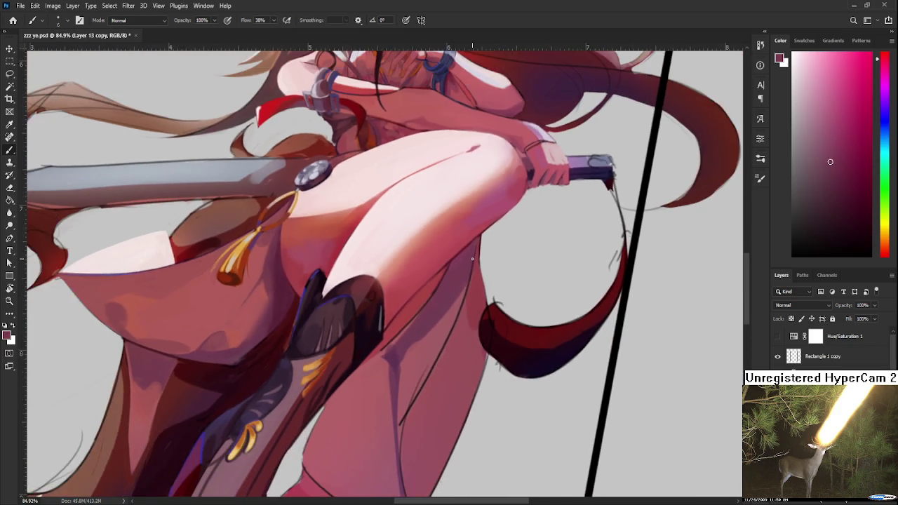
scroll(472, 263, "down", 1)
scroll(474, 269, "down", 1)
scroll(474, 274, "up", 2)
scroll(471, 275, "up", 1)
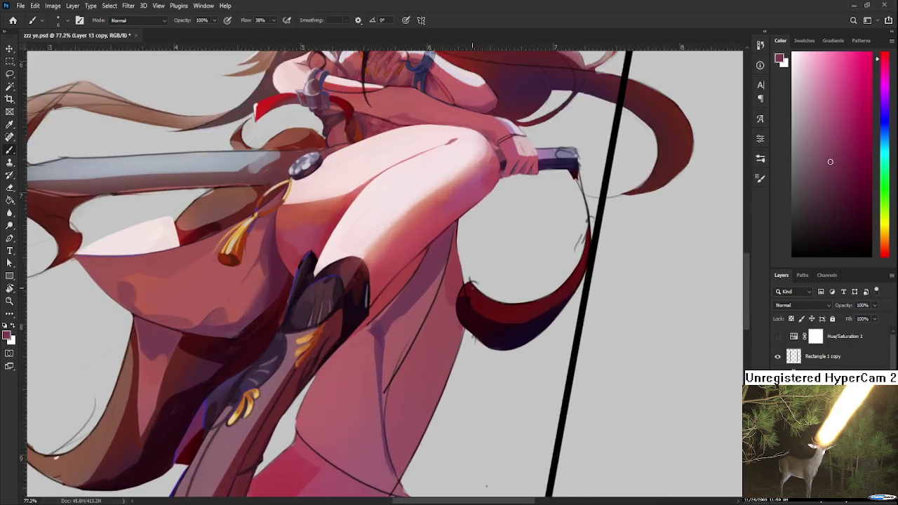
scroll(452, 281, "up", 1)
key("r")
left_click_drag(449, 282, 532, 208)
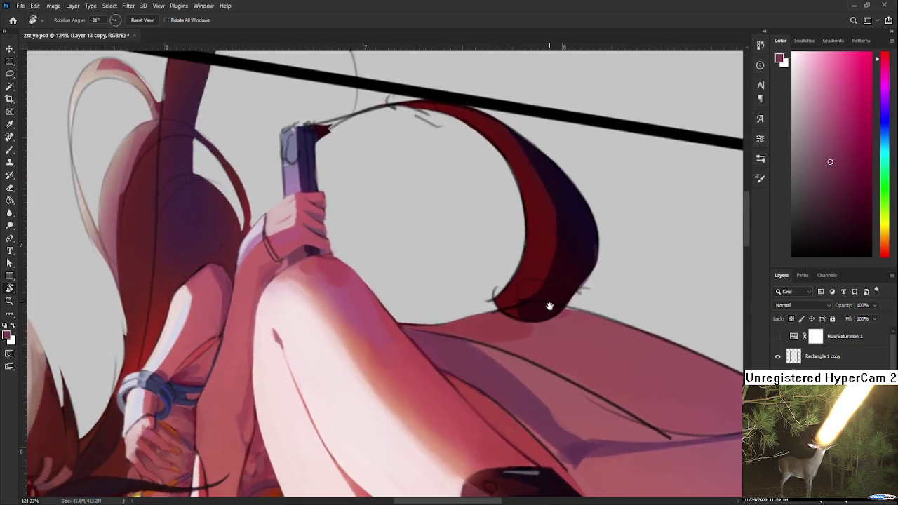
scroll(482, 280, "up", 1)
scroll(475, 299, "up", 2)
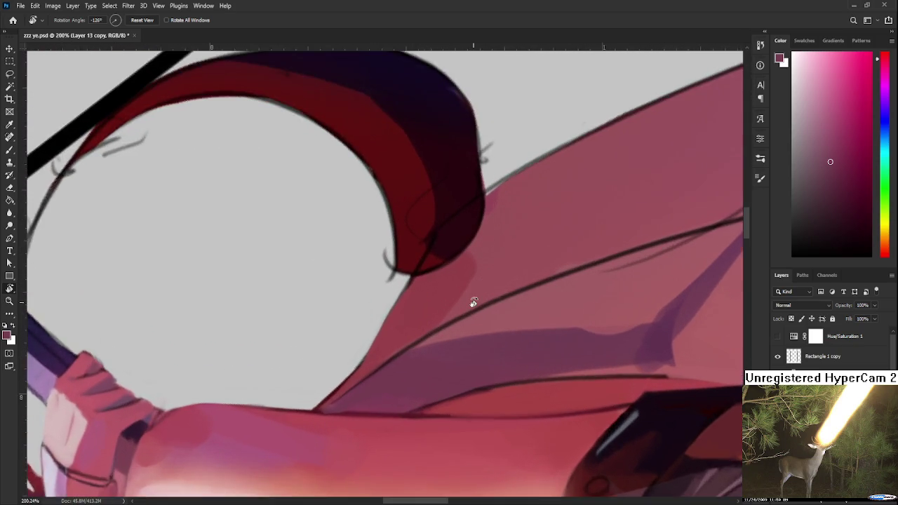
left_click_drag(472, 302, 444, 335)
key("b")
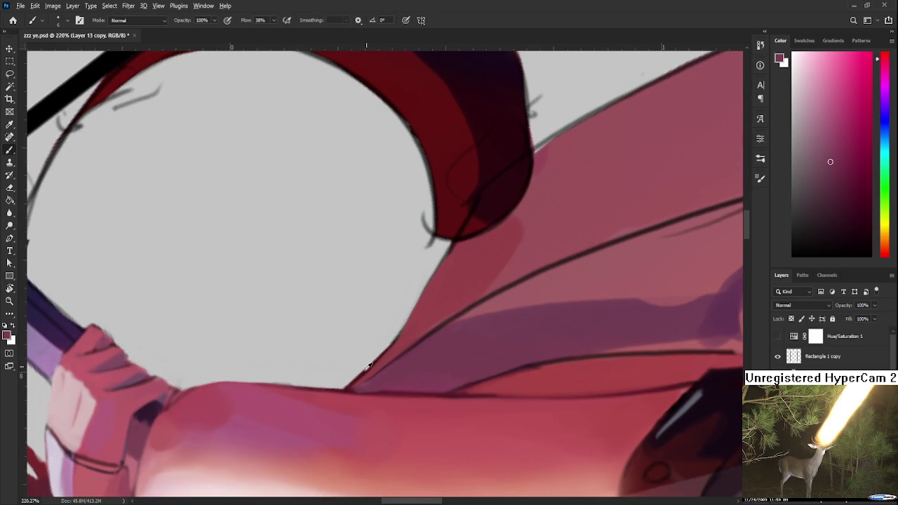
left_click(373, 344, "alt")
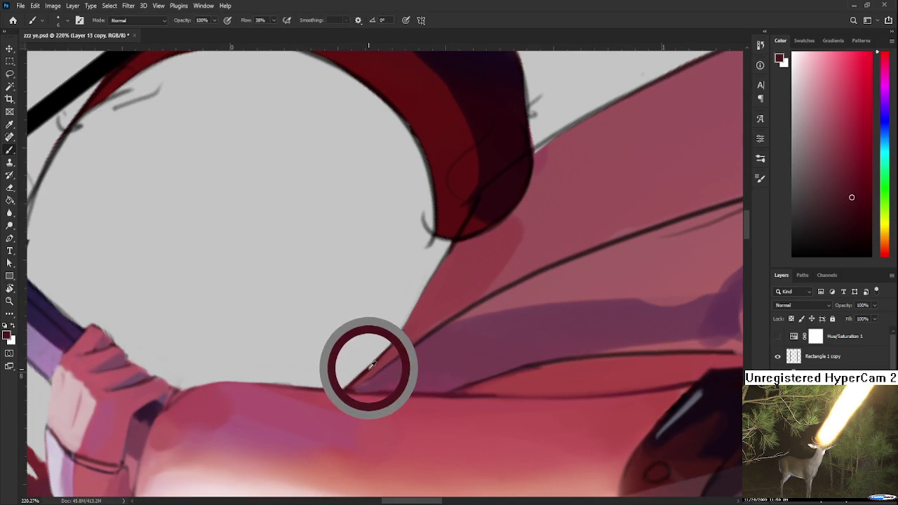
Step: Shift toward the sash tip, sample a lighter robe red, and rotate to the sash curl
left_click_drag(376, 351, 354, 384)
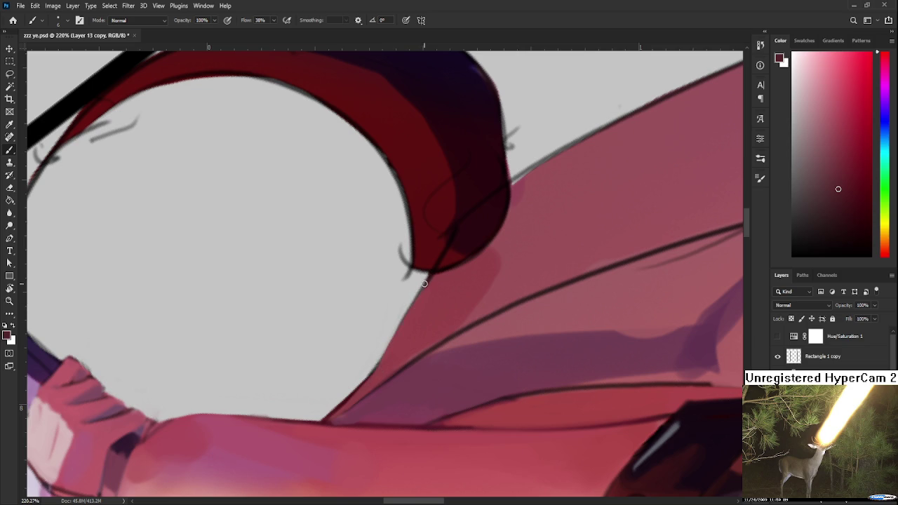
left_click(426, 285, "alt")
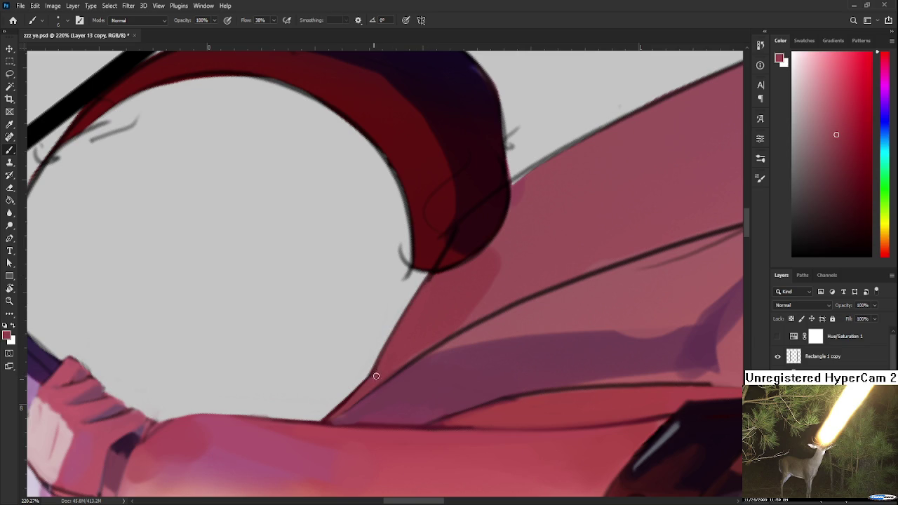
key("r")
mouse_move(482, 278)
left_mouse_down()
mouse_move(444, 326)
mouse_move(497, 300)
left_mouse_up()
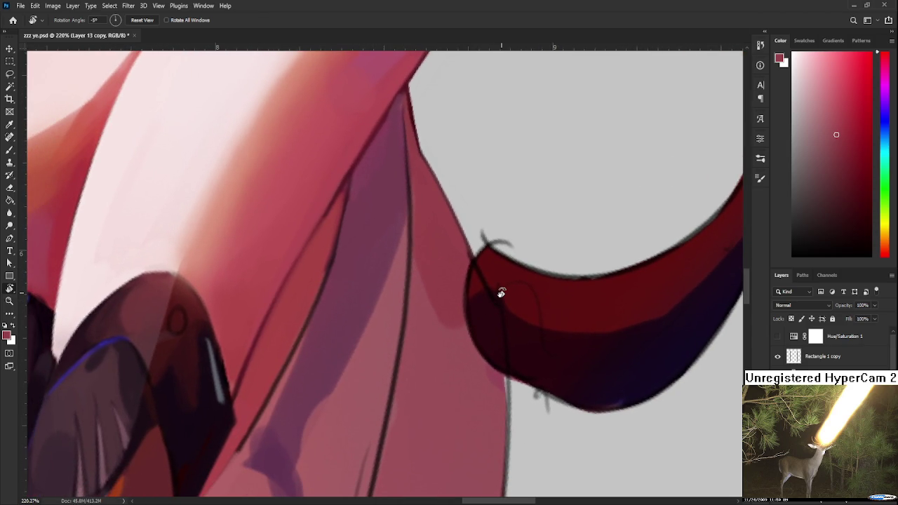
scroll(501, 292, "down", 10)
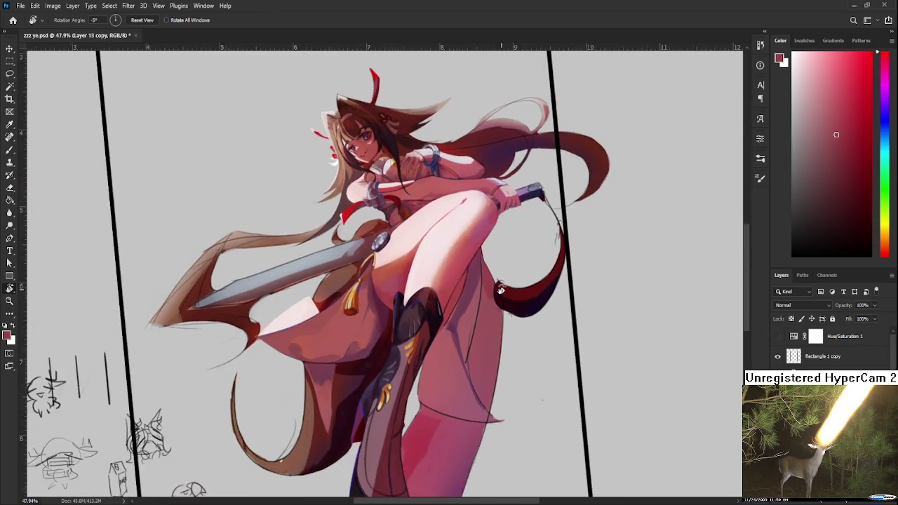
Step: Rotate to a steeper angle and sample light and dark skin tones across the thigh
scroll(501, 292, "up", 6)
scroll(501, 290, "down", 3)
left_click_drag(501, 291, 441, 326)
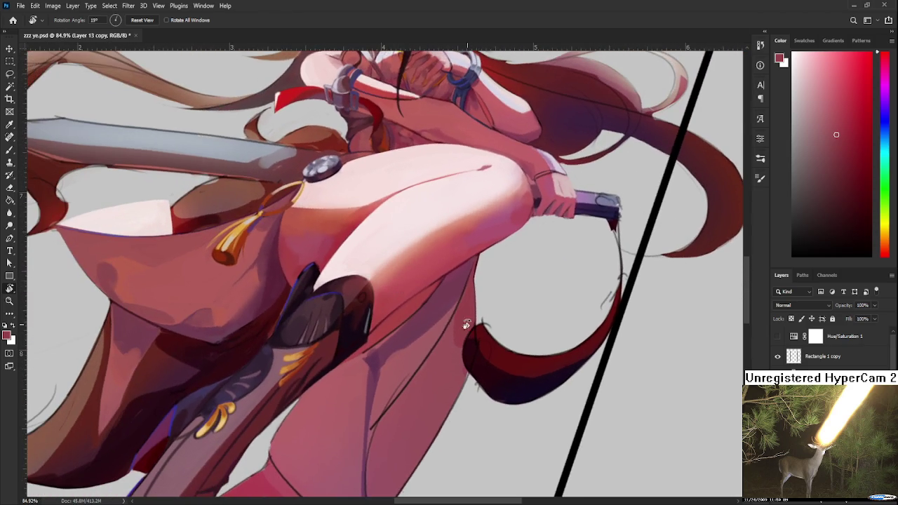
scroll(447, 363, "up", 1)
key("b")
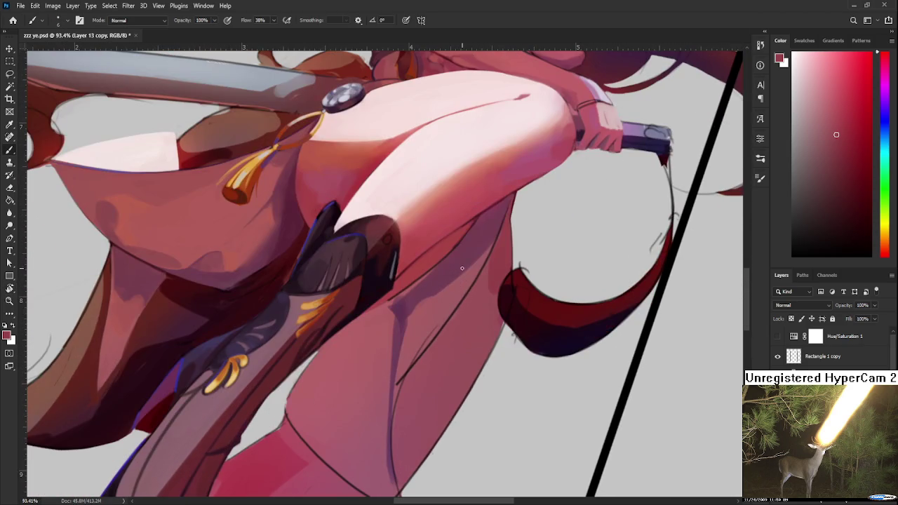
left_click(458, 266, "alt")
left_click(461, 281, "alt")
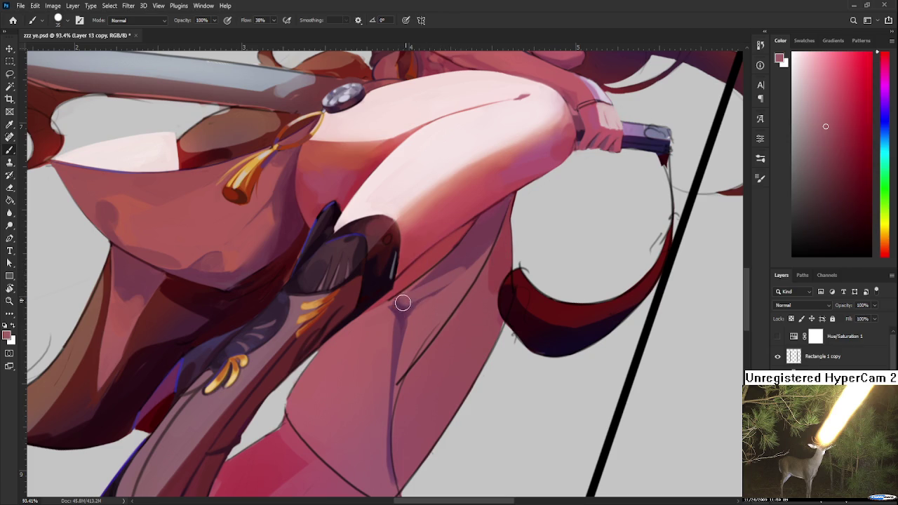
left_click(459, 280, "alt")
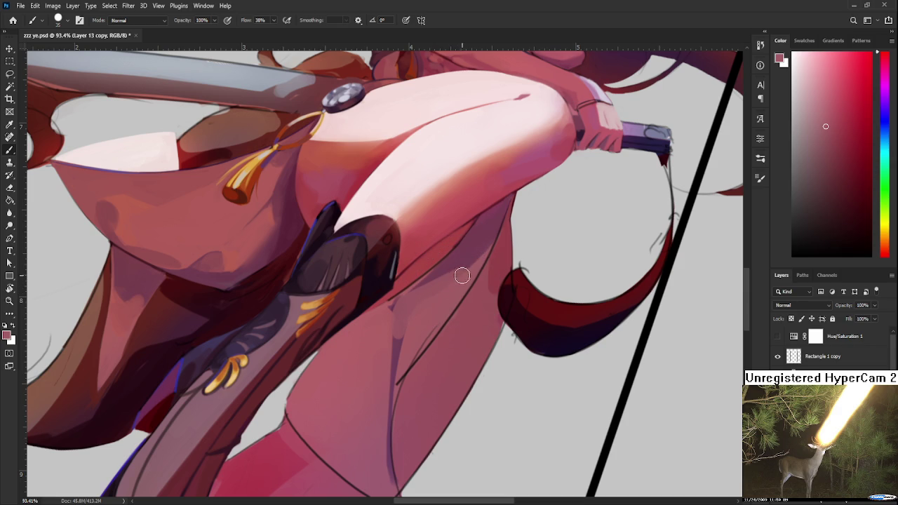
left_click(396, 311, "alt")
left_click(413, 315, "alt")
left_click(421, 327, "alt")
left_click(435, 313, "alt")
Step: Alternate lighter and darker thigh tones to blend the shading across the lower thigh
left_click_drag(442, 298, 425, 327)
left_click(433, 320, "alt")
left_click(435, 326, "alt")
left_click(456, 301, "alt")
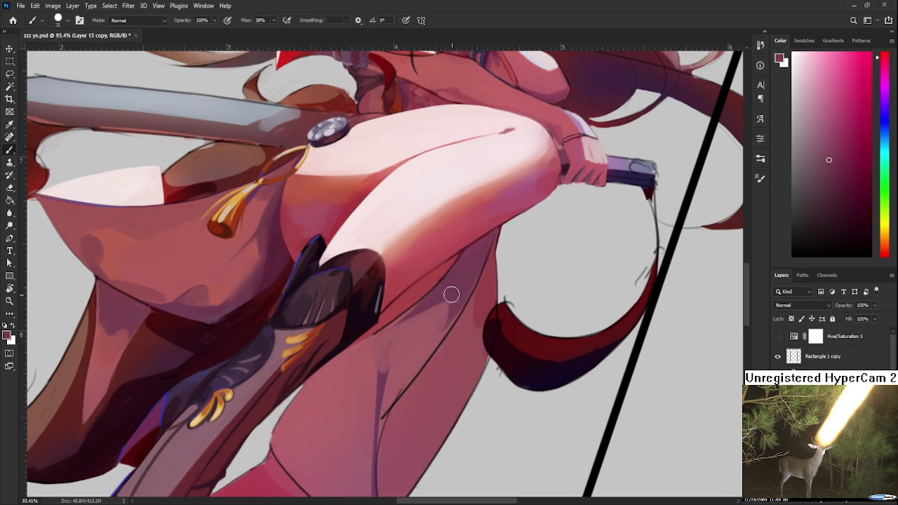
left_click(433, 321, "alt")
left_click(438, 333, "alt")
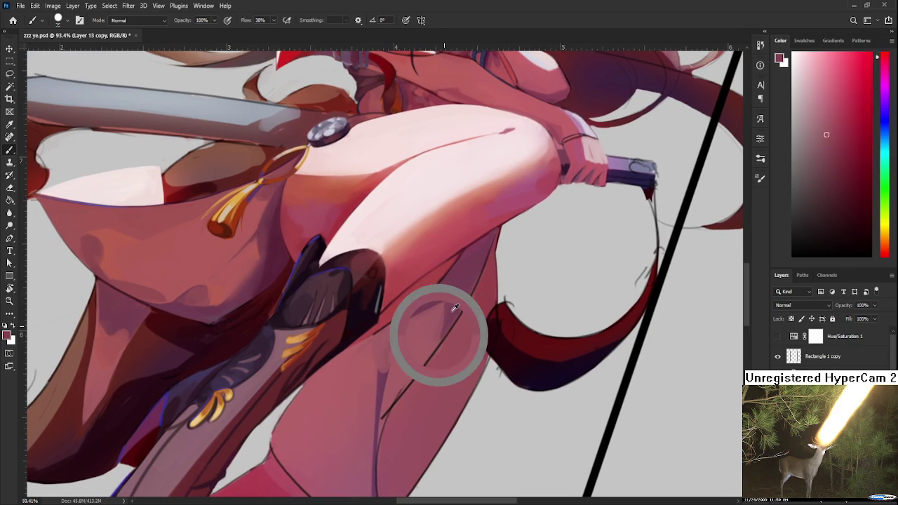
left_click_drag(446, 318, 455, 292)
left_click(444, 327, "alt")
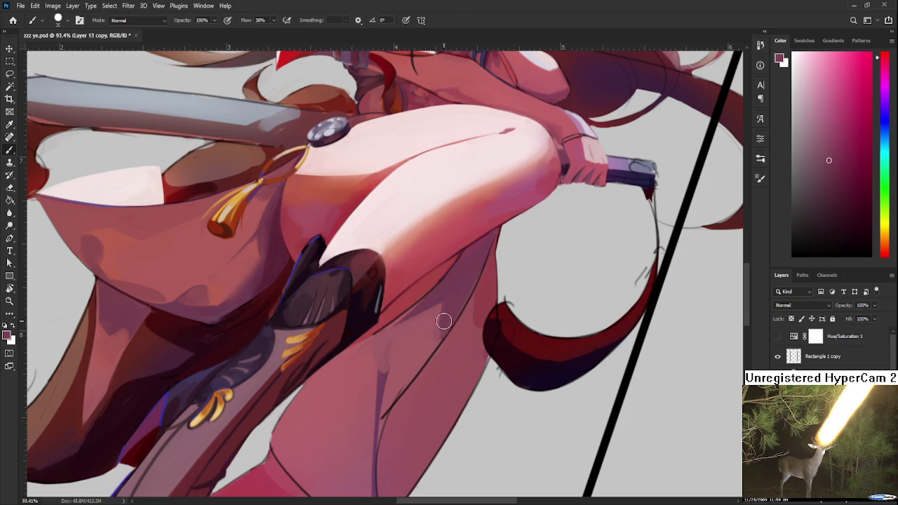
left_click(447, 301, "alt")
left_click(432, 345, "alt")
left_click(438, 323, "alt")
left_click(436, 332, "alt")
left_click_drag(436, 332, 432, 315)
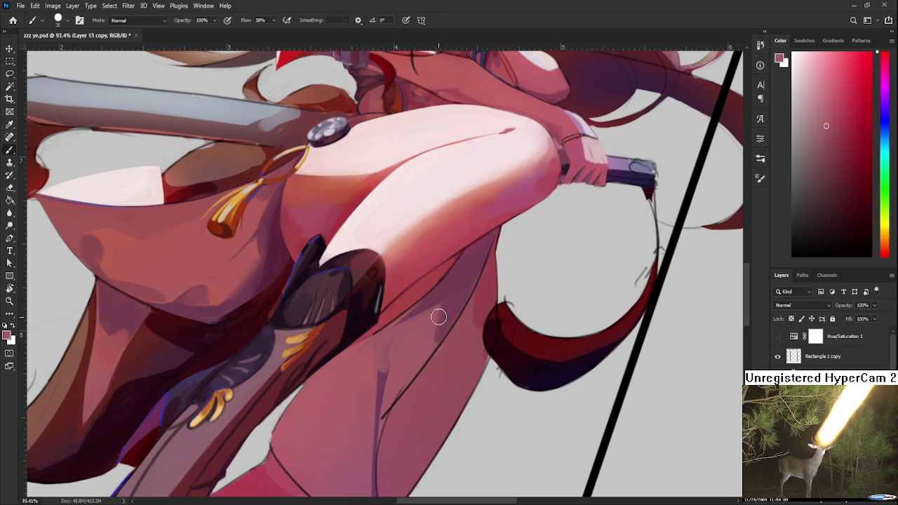
left_click(450, 287, "alt")
left_click(412, 323, "alt")
left_click(424, 305, "alt")
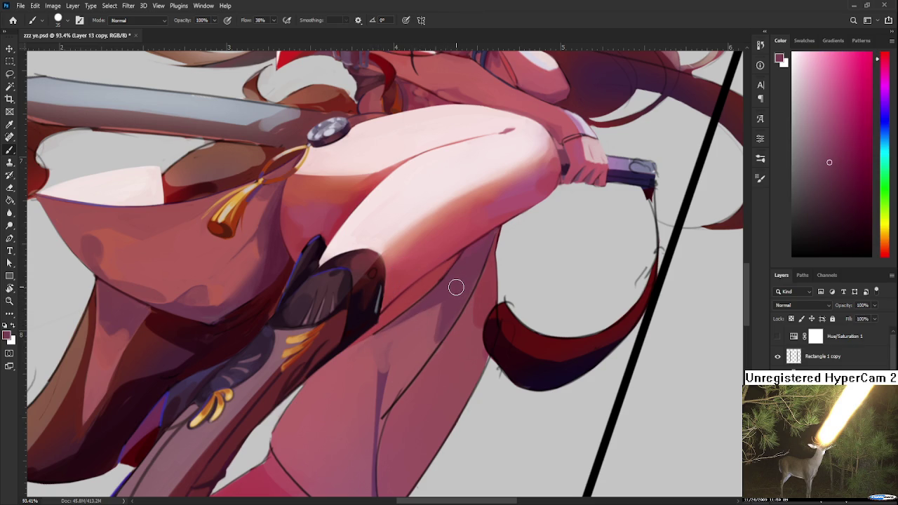
scroll(456, 287, "down", 1)
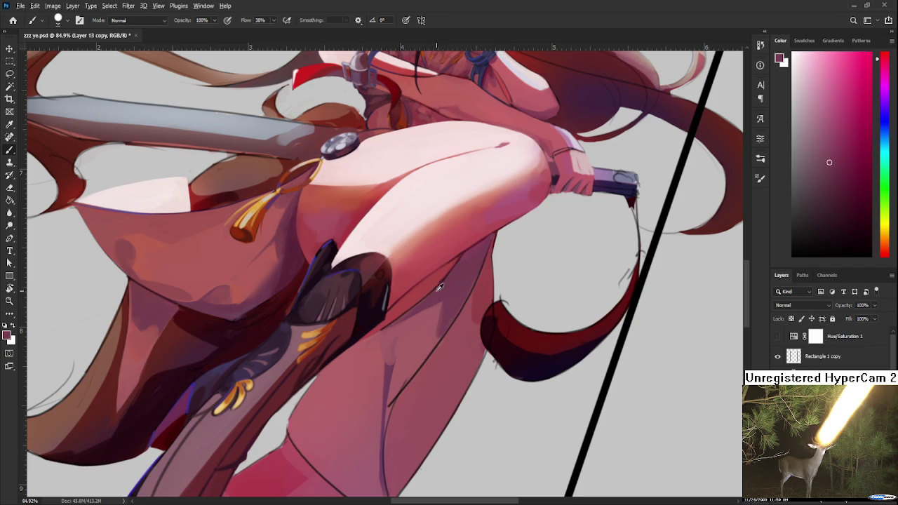
Step: Resample redder, darker and lighter pinks to smooth the thigh shading
left_click(402, 338, "alt")
left_click(385, 347, "alt")
left_click(384, 343, "alt")
left_click(390, 333, "alt")
left_click(441, 294, "alt")
left_click(443, 288, "alt")
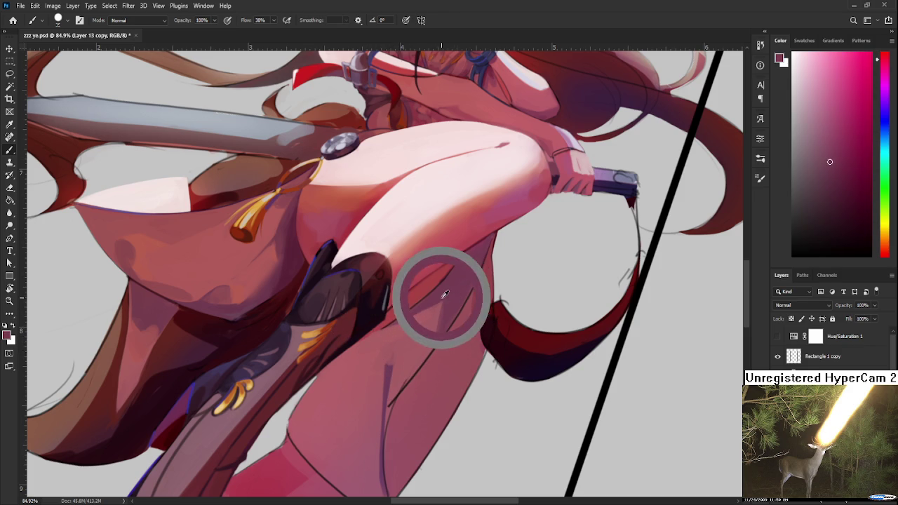
left_click(448, 292, "alt")
left_click(445, 295, "alt")
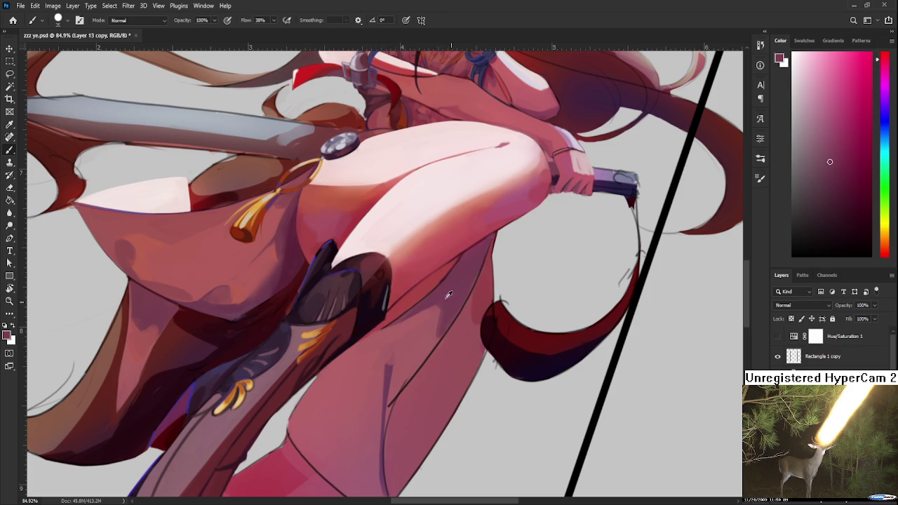
left_click(434, 322, "alt")
left_click(431, 319, "alt")
left_click(418, 338, "alt")
Step: Zoom out to view the whole painting, then return to the Home screen
scroll(440, 271, "down", 2)
scroll(439, 271, "down", 2)
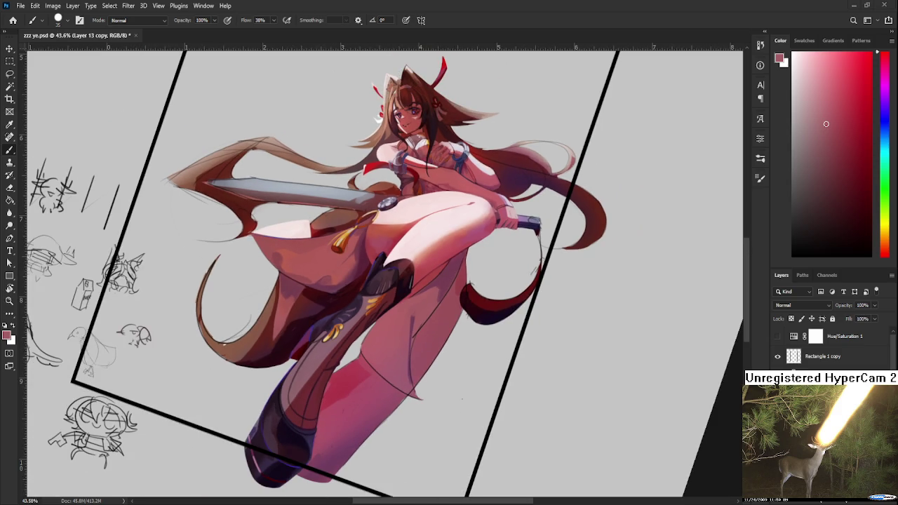
left_click(12, 20)
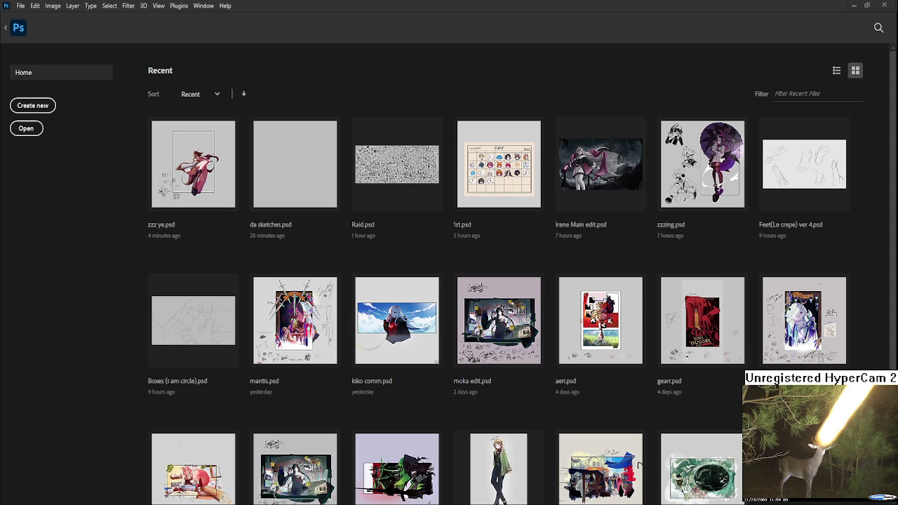
Step: Open moka edit.psd from the recent files
left_click(480, 356)
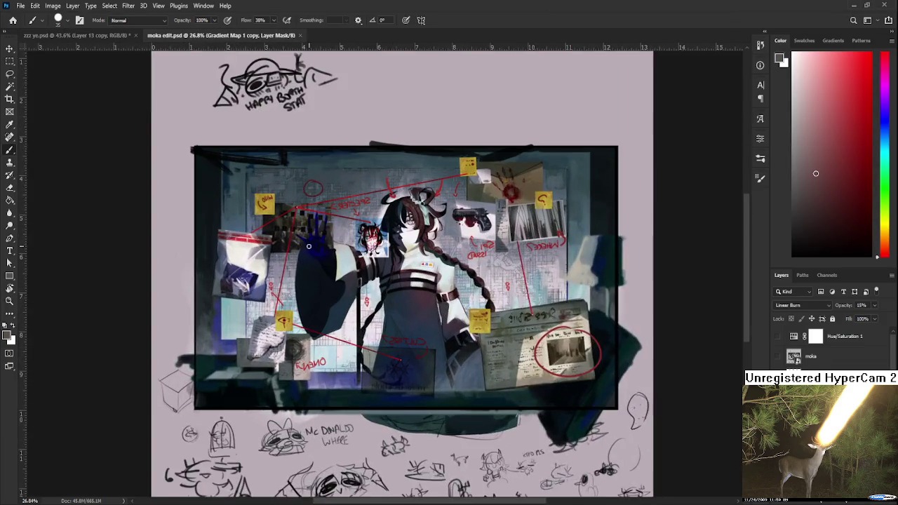
scroll(304, 243, "up", 2)
scroll(412, 265, "down", 2)
scroll(345, 261, "up", 1)
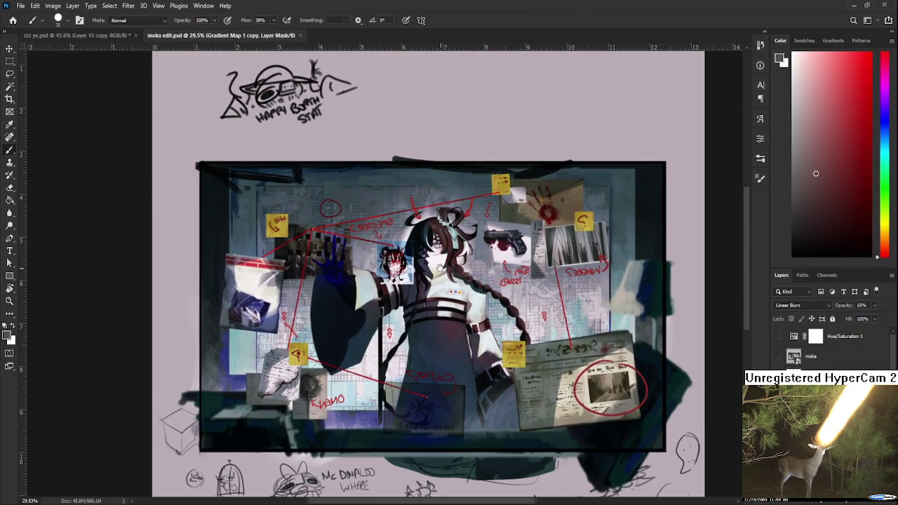
Step: Zoom in and marquee-select a strip across the black border's left edge
key("m")
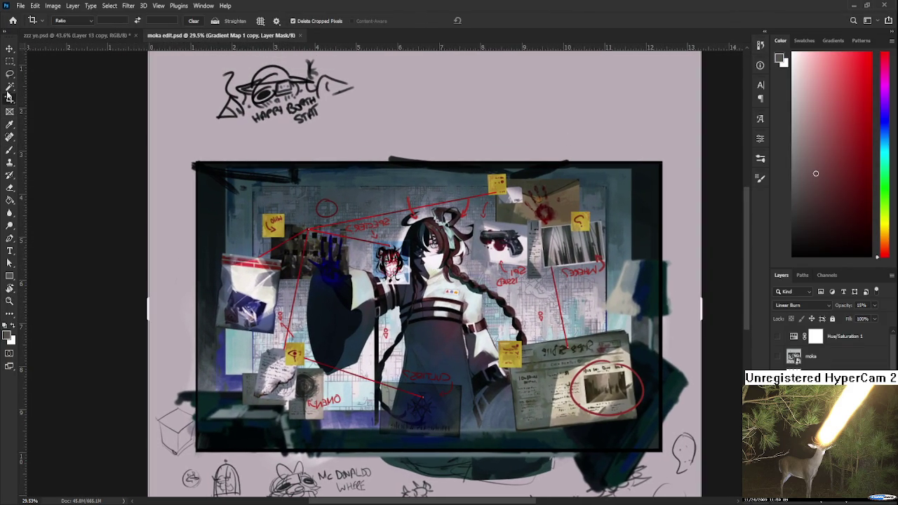
scroll(123, 169, "up", 3)
scroll(248, 214, "up", 4)
scroll(245, 213, "up", 4)
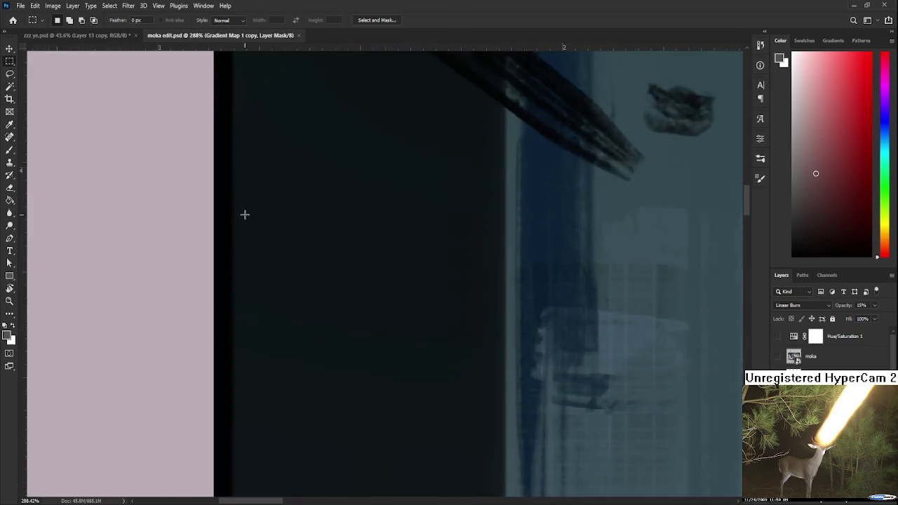
scroll(245, 213, "up", 4)
left_click_drag(29, 153, 223, 188)
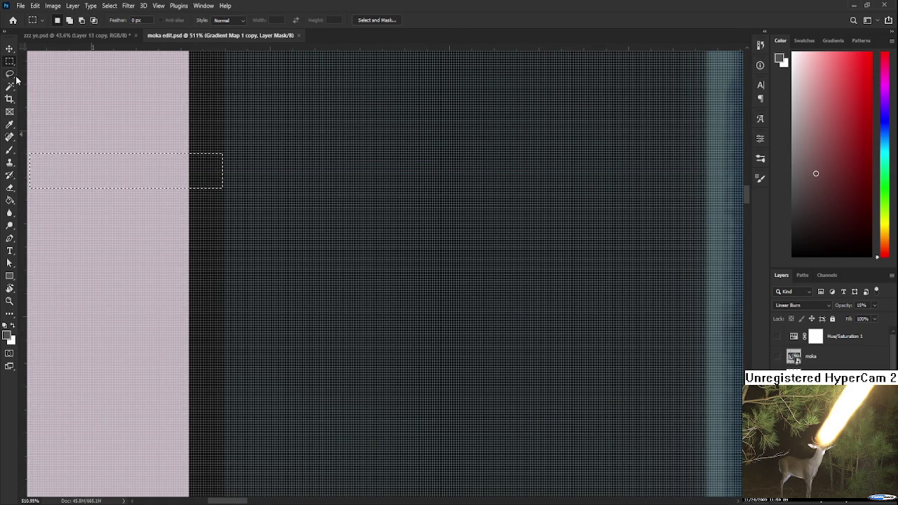
Step: Clear the test selection and drag a horizontal guide onto the board's black border
left_click(65, 107)
scroll(176, 210, "up", 5)
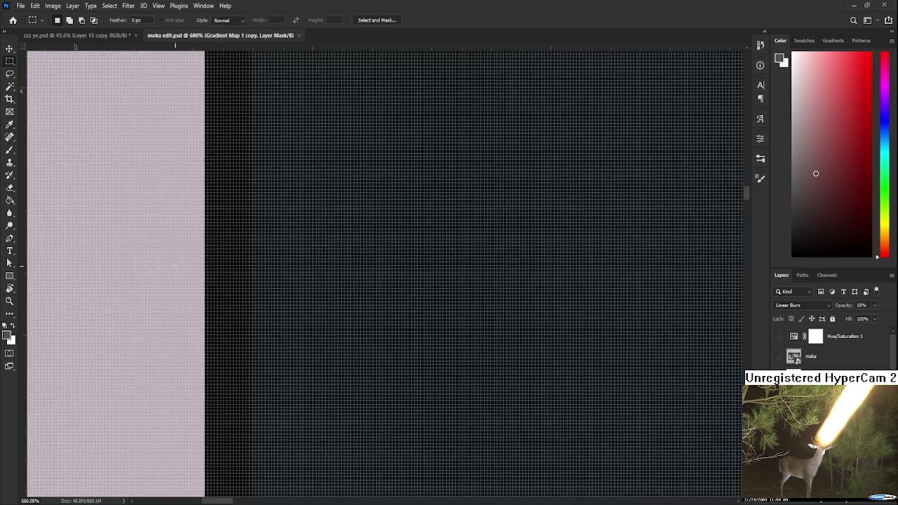
scroll(295, 315, "down", 2)
scroll(316, 358, "down", 3)
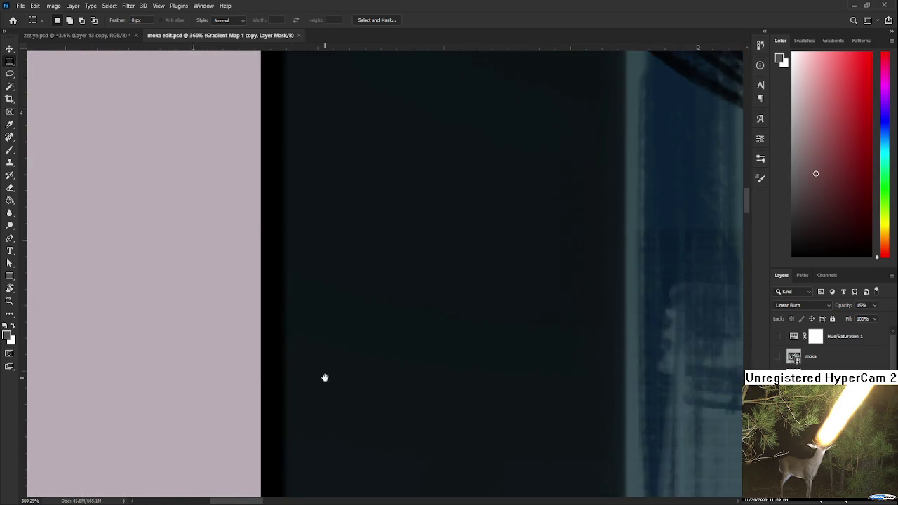
scroll(321, 372, "down", 1)
scroll(284, 302, "down", 1)
scroll(284, 303, "up", 3)
scroll(274, 299, "up", 1)
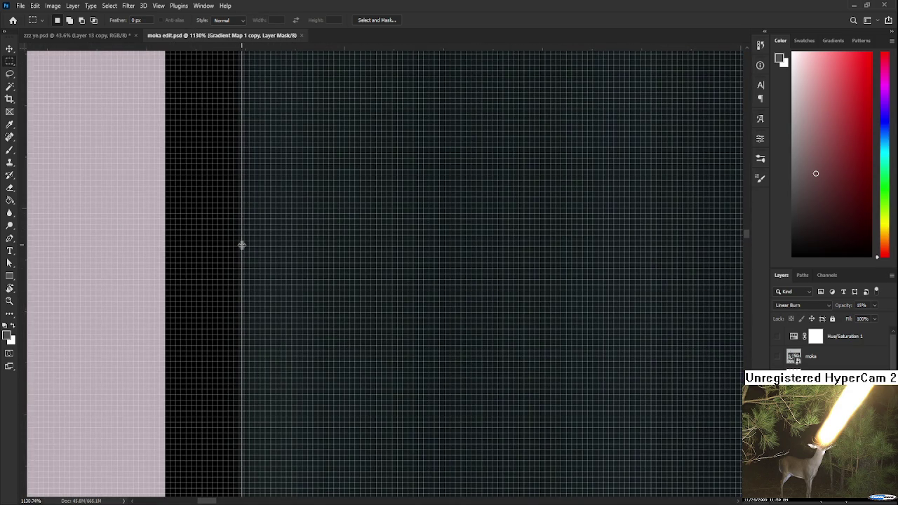
scroll(275, 274, "down", 2)
scroll(281, 264, "down", 2)
scroll(405, 373, "down", 1)
scroll(356, 251, "down", 1)
scroll(358, 274, "down", 5)
scroll(360, 302, "down", 3)
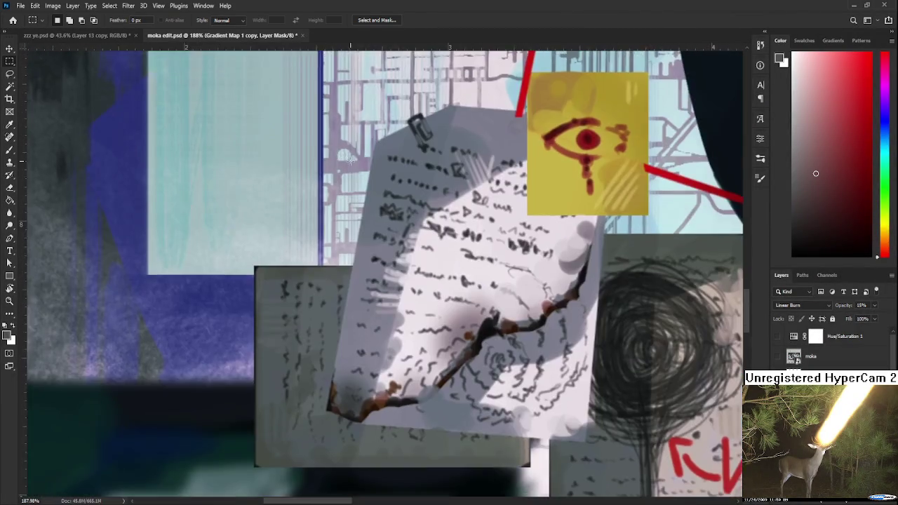
scroll(362, 330, "down", 3)
scroll(364, 351, "down", 1)
scroll(271, 351, "up", 3)
scroll(271, 348, "up", 3)
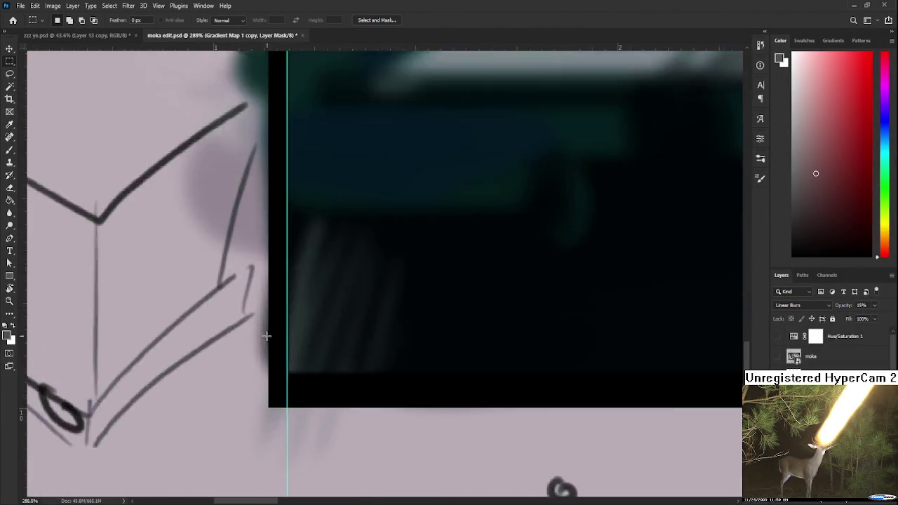
scroll(269, 344, "up", 2)
left_click_drag(284, 52, 308, 394)
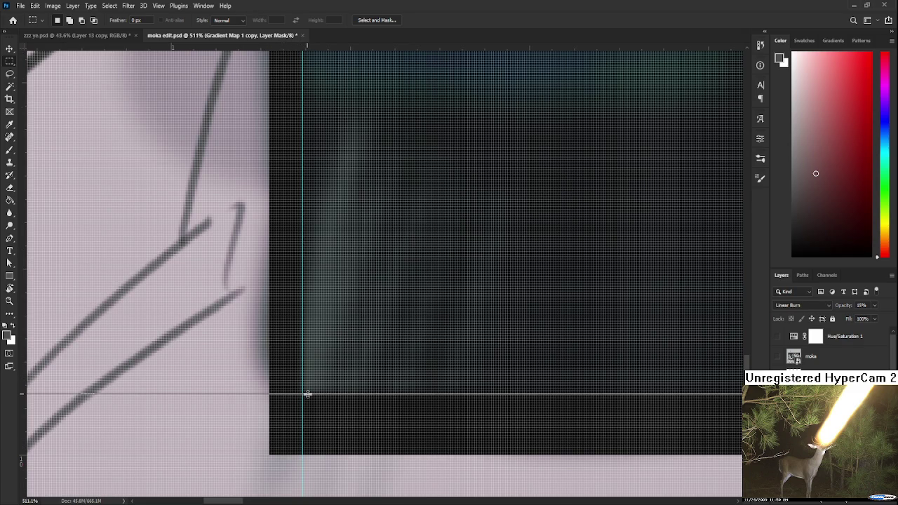
Step: Place a vertical guide along the board's right black border
scroll(421, 385, "down", 3)
scroll(411, 372, "down", 3)
scroll(416, 357, "down", 2)
scroll(416, 357, "right", 5)
scroll(421, 361, "right", 5)
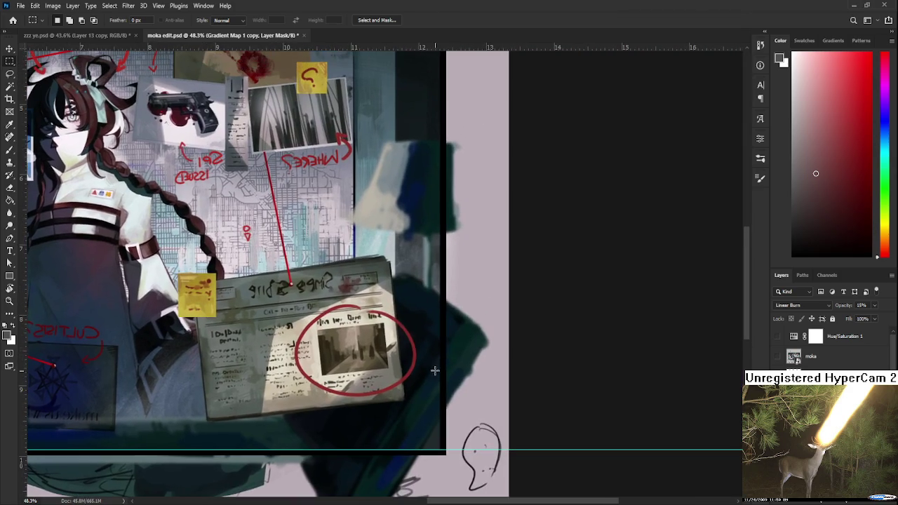
scroll(441, 243, "up", 2)
scroll(441, 243, "up", 2)
scroll(439, 252, "up", 3)
scroll(439, 251, "up", 2)
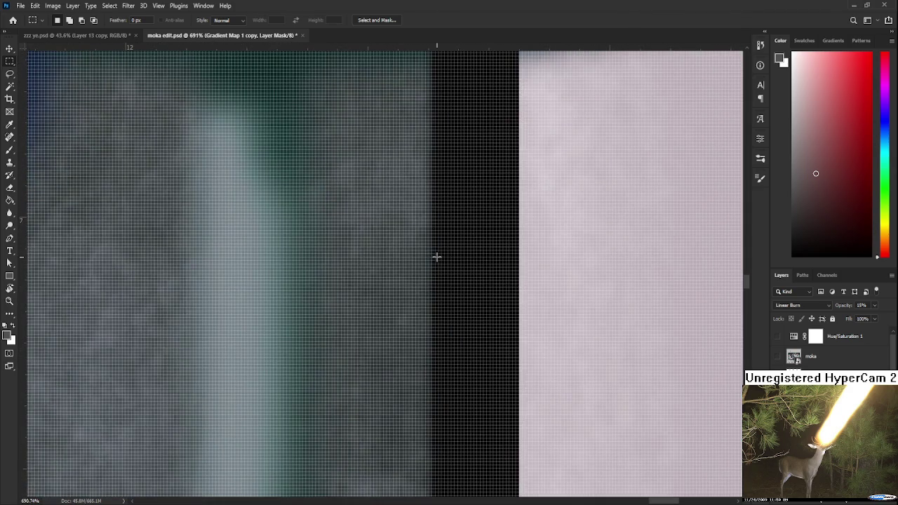
left_click_drag(25, 250, 432, 261)
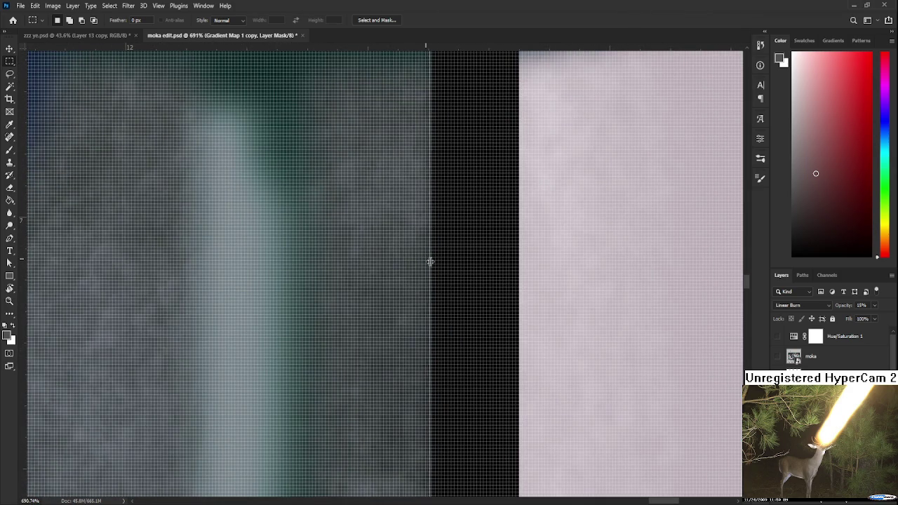
Step: Reposition the vertical guide so it sits exactly on the right border
scroll(440, 273, "up", 2)
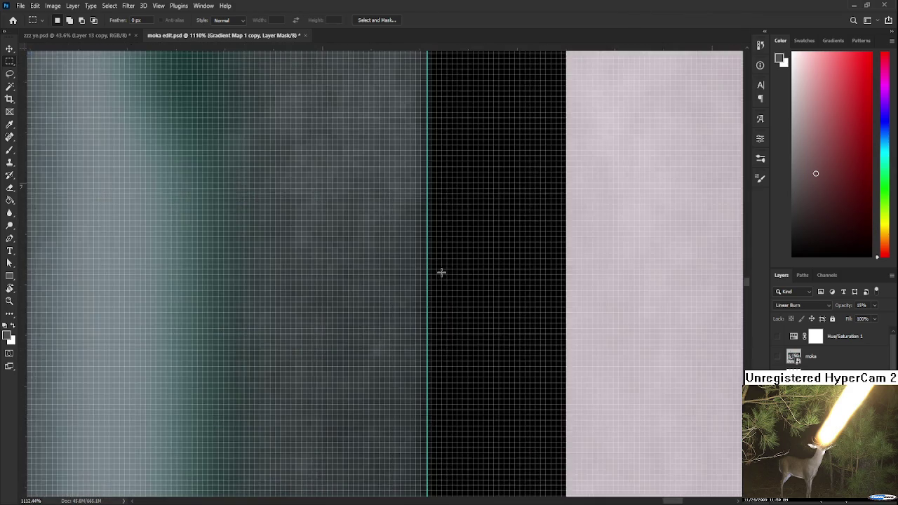
scroll(441, 272, "down", 3)
scroll(435, 270, "up", 3)
scroll(422, 269, "up", 1)
scroll(428, 260, "up", 2)
left_click(10, 48)
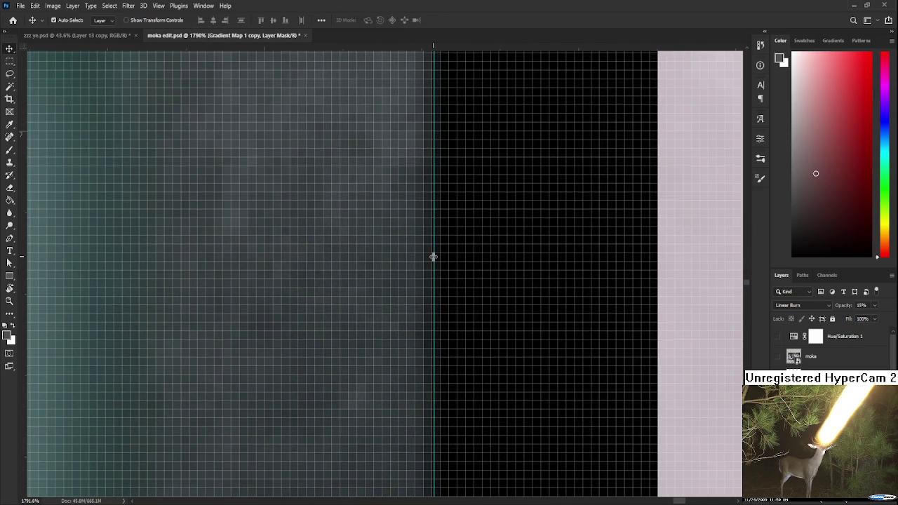
scroll(432, 256, "down", 1)
scroll(432, 255, "down", 3)
scroll(429, 254, "down", 1)
scroll(428, 254, "down", 1)
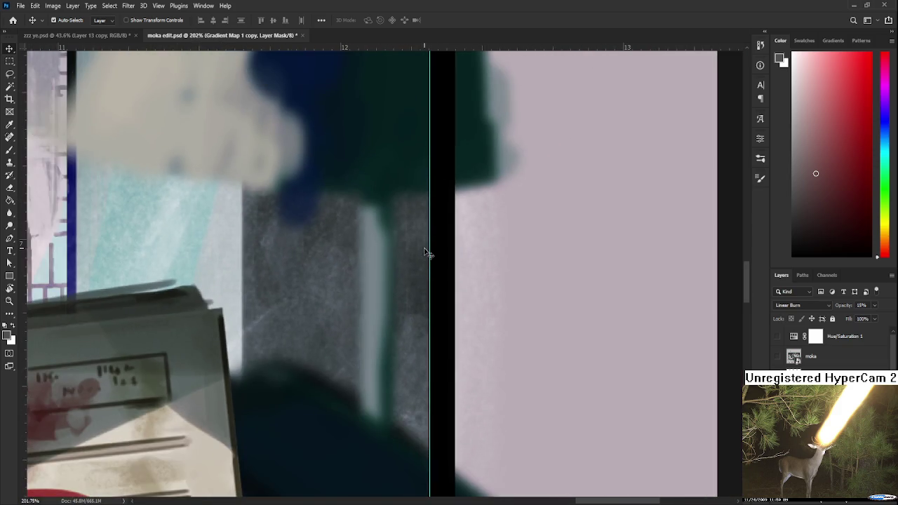
scroll(425, 252, "down", 1)
left_click_drag(424, 251, 436, 263)
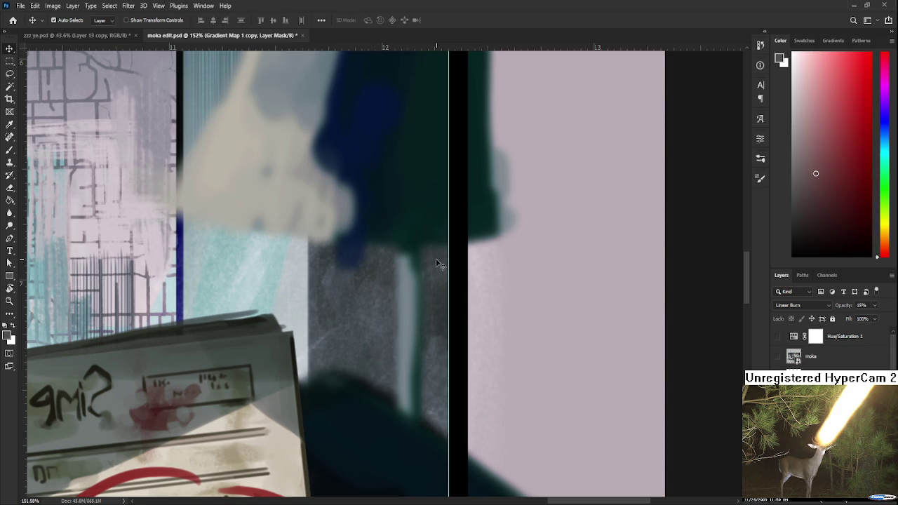
Step: Add a horizontal guide along the board's top black border
scroll(436, 264, "down", 3)
scroll(381, 185, "down", 3)
left_click_drag(347, 197, 372, 269)
scroll(416, 253, "up", 2)
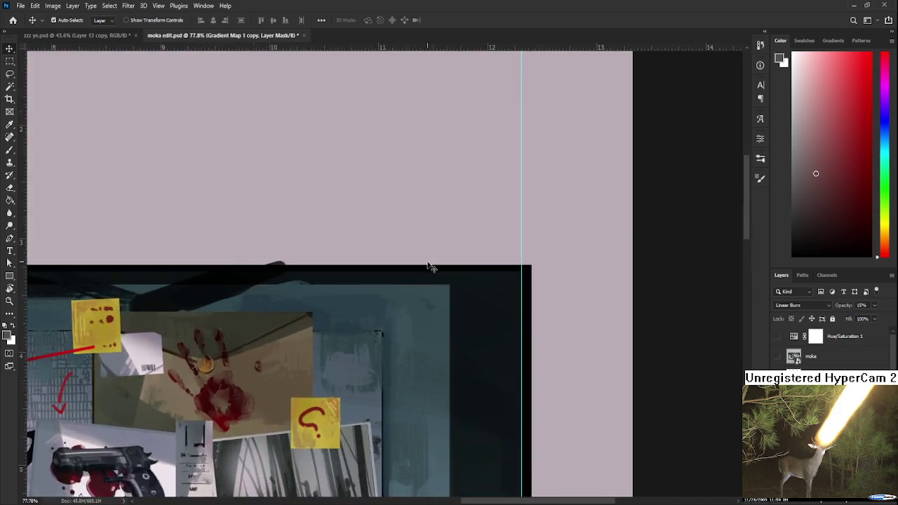
scroll(440, 267, "up", 3)
scroll(441, 281, "up", 3)
scroll(444, 282, "up", 3)
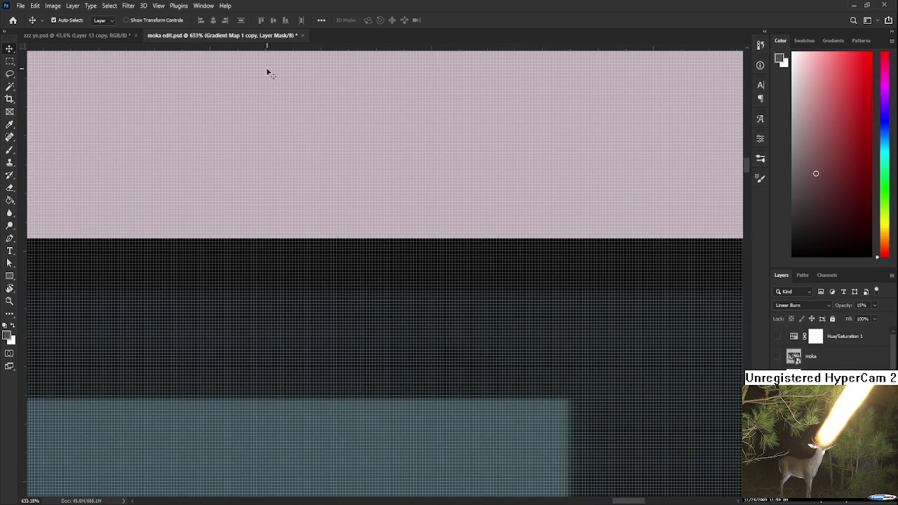
left_click_drag(294, 48, 298, 290)
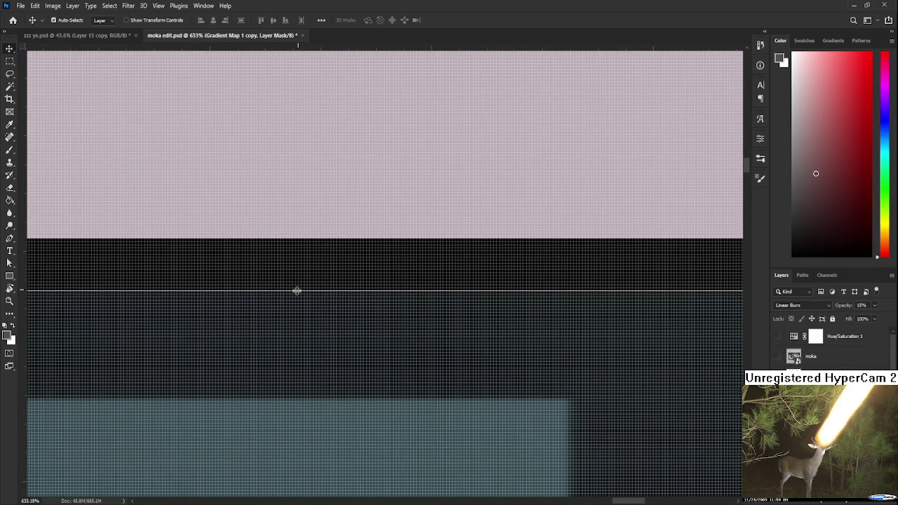
scroll(297, 280, "down", 5)
scroll(298, 281, "down", 2)
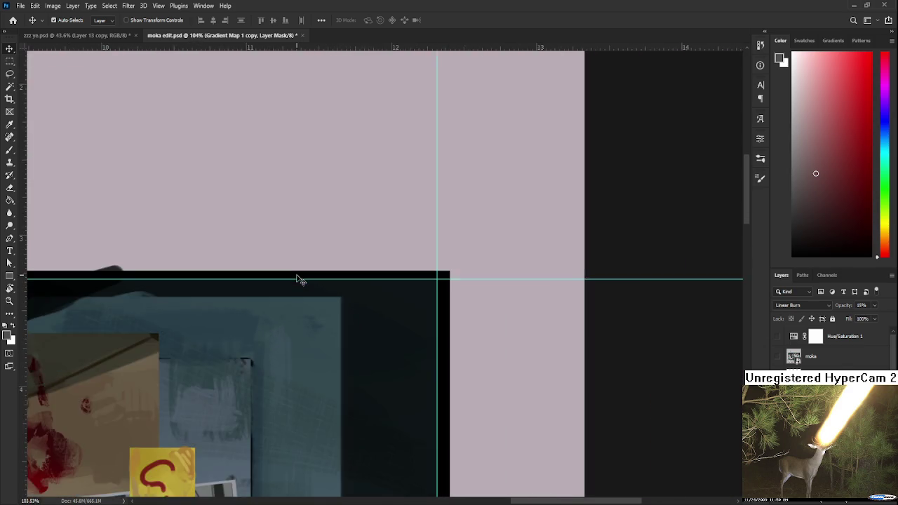
scroll(300, 281, "down", 2)
scroll(301, 285, "down", 2)
scroll(306, 284, "down", 3)
scroll(311, 286, "up", 1)
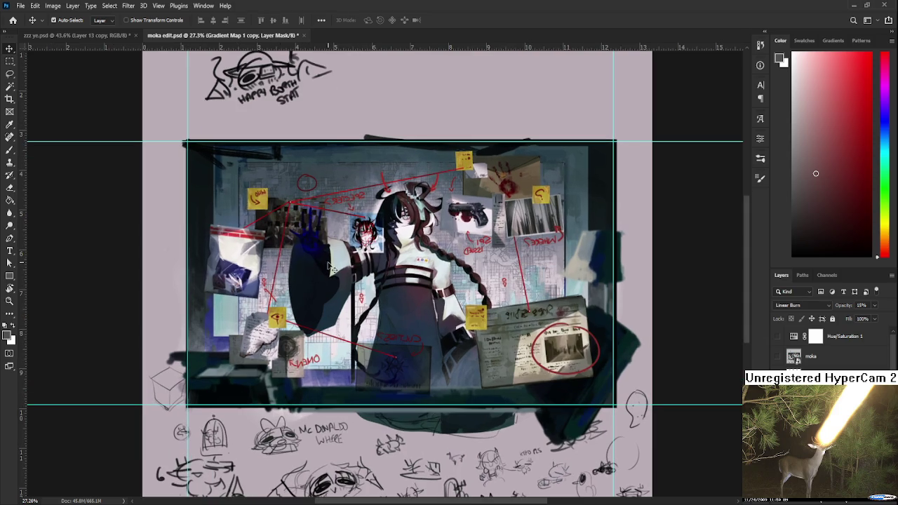
Step: Crop moka edit.psd to a box snapped to the border guides, checking the top-left corner before committing
left_click(10, 99)
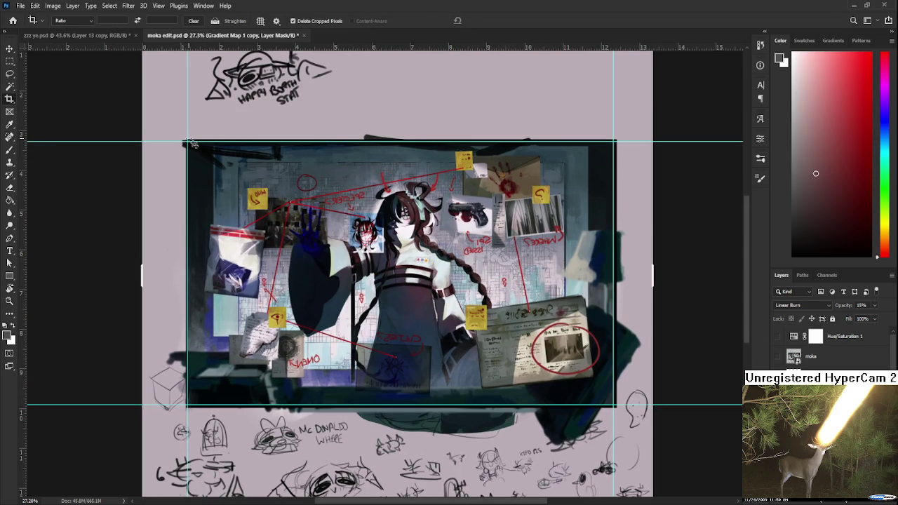
mouse_move(186, 142)
left_mouse_down()
mouse_move(610, 420)
mouse_move(615, 405)
left_mouse_up()
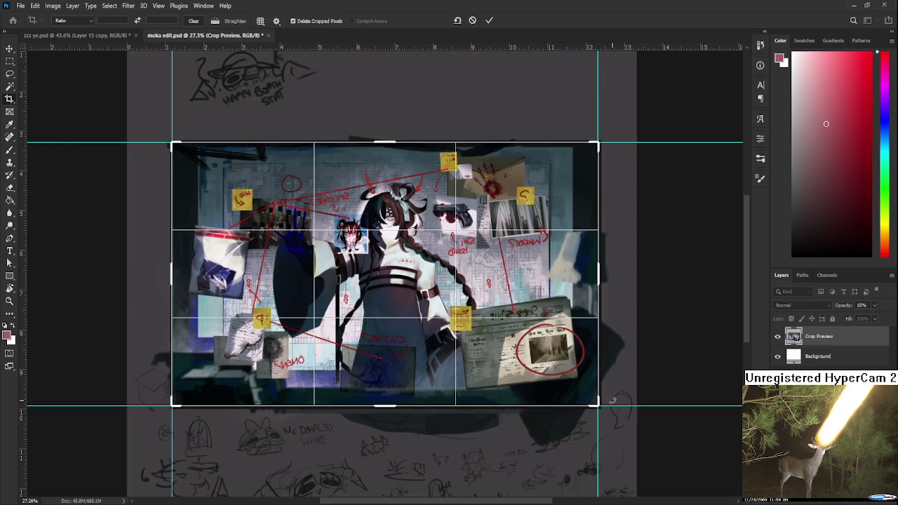
scroll(121, 144, "up", 4)
scroll(121, 144, "up", 3)
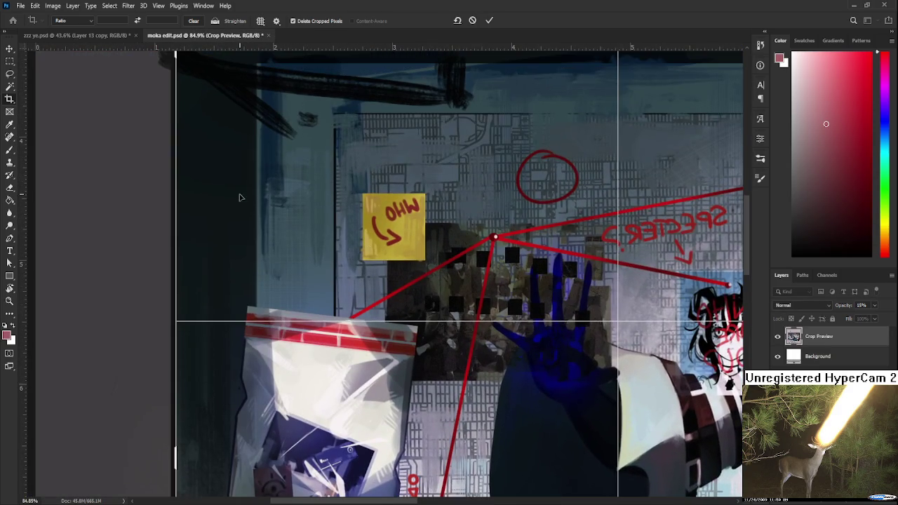
left_click_drag(280, 300, 303, 324)
scroll(270, 231, "up", 2)
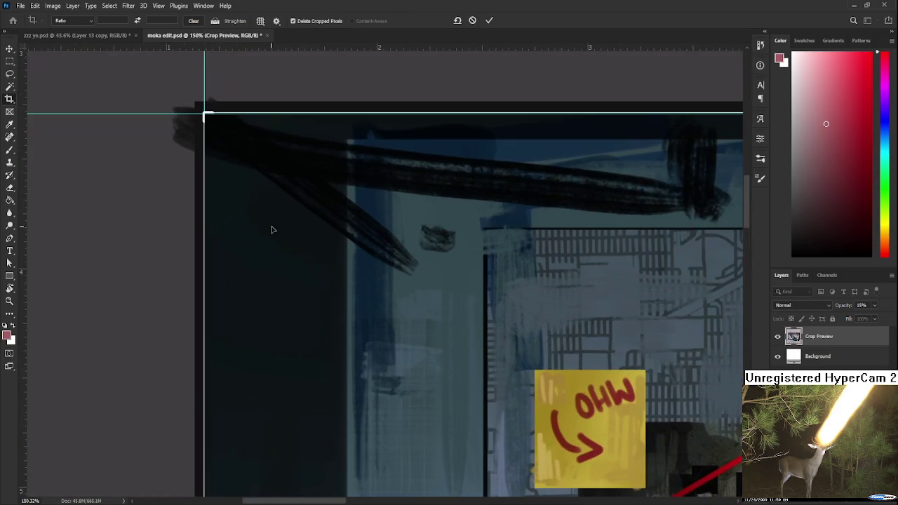
scroll(231, 199, "down", 3)
scroll(240, 205, "down", 3)
scroll(241, 206, "down", 2)
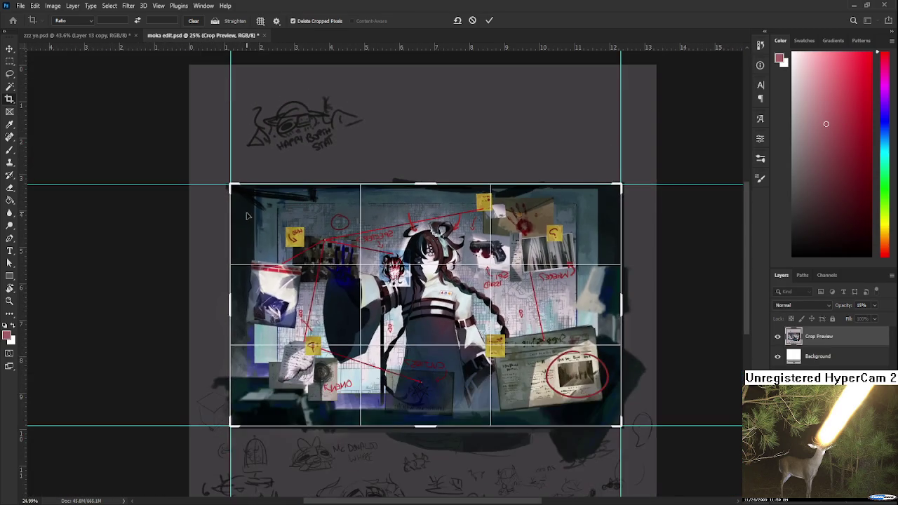
key("Return")
scroll(364, 310, "up", 1)
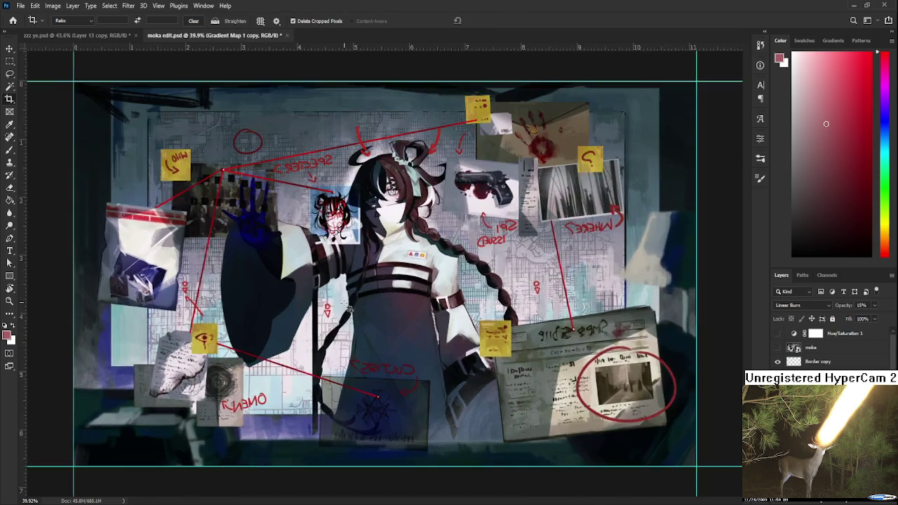
Step: Save the cropped moka edit.psd file
scroll(351, 309, "up", 1)
scroll(372, 339, "up", 1)
scroll(383, 380, "up", 2)
scroll(407, 373, "up", 2)
scroll(333, 369, "up", 2)
scroll(399, 374, "down", 3)
scroll(407, 373, "down", 3)
scroll(406, 360, "down", 2)
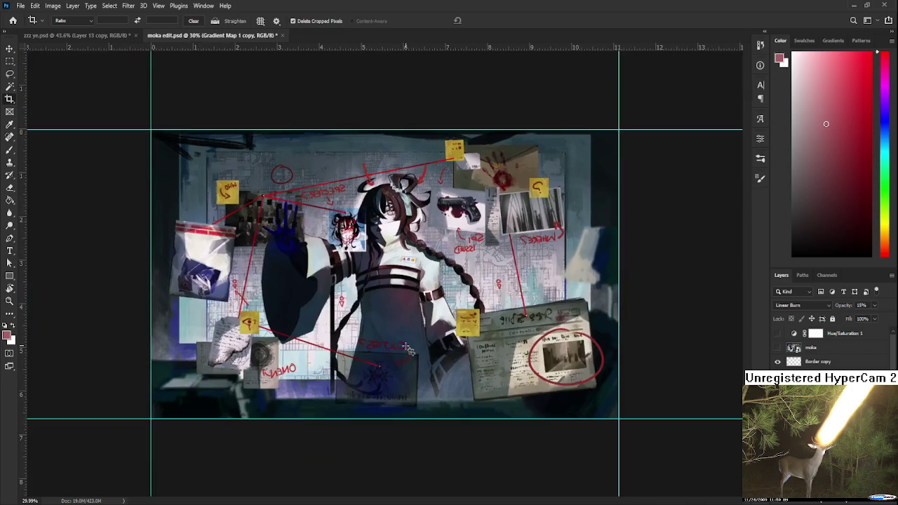
scroll(409, 349, "up", 1)
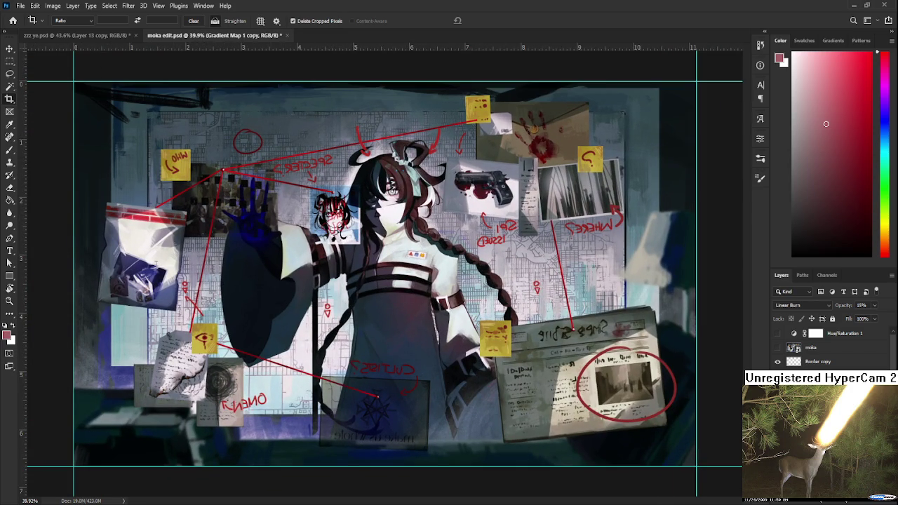
left_click(158, 269)
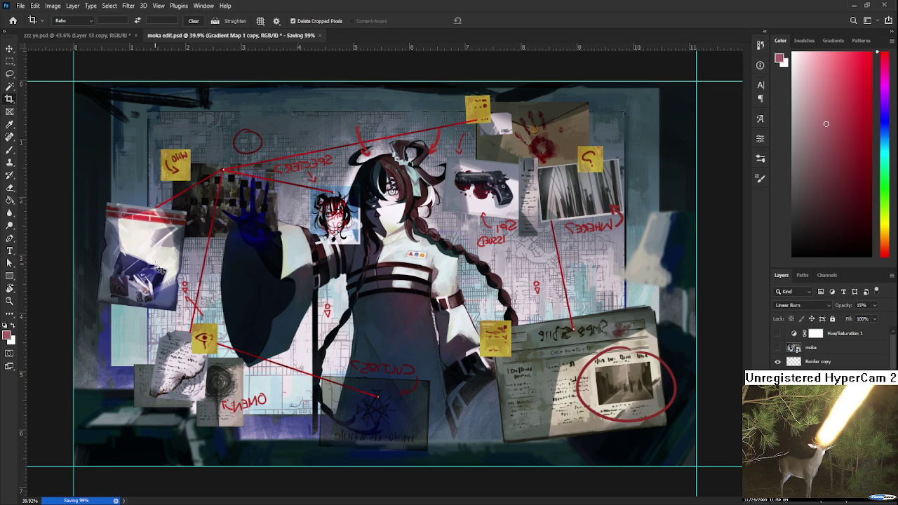
key("ctrl+minus")
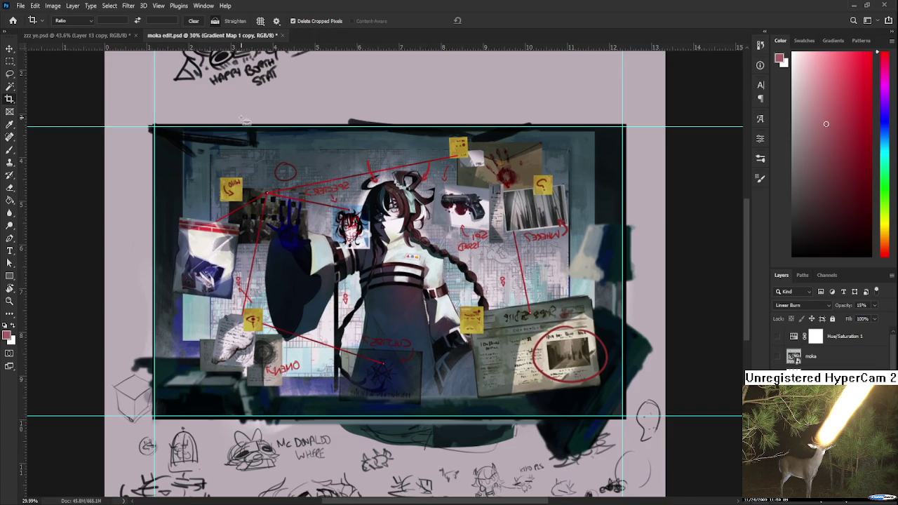
Step: Close moka edit.psd to return to the zzz ye.psd swordswoman painting
left_click(278, 36)
scroll(350, 263, "down", 2)
left_click_drag(341, 276, 353, 286)
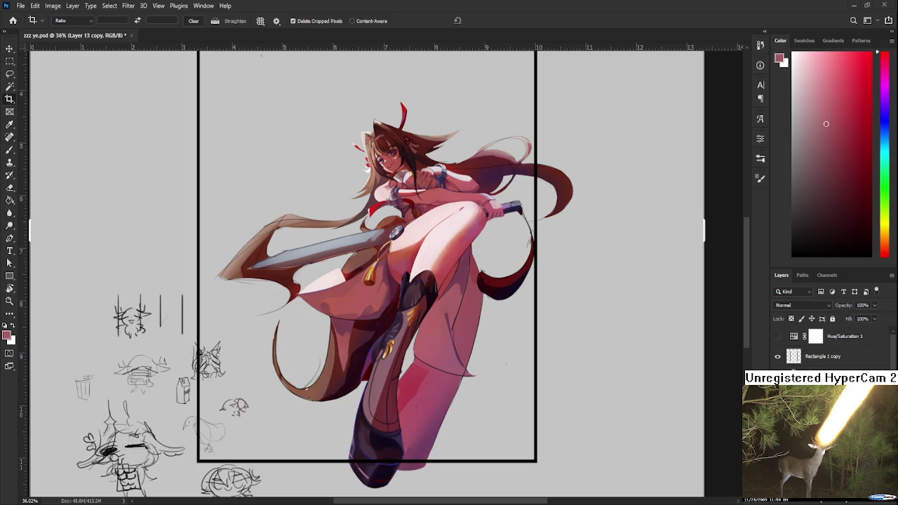
Step: Discard the pending crop, return to the Brush tool, and zoom out to the whole canvas
scroll(395, 333, "up", 2)
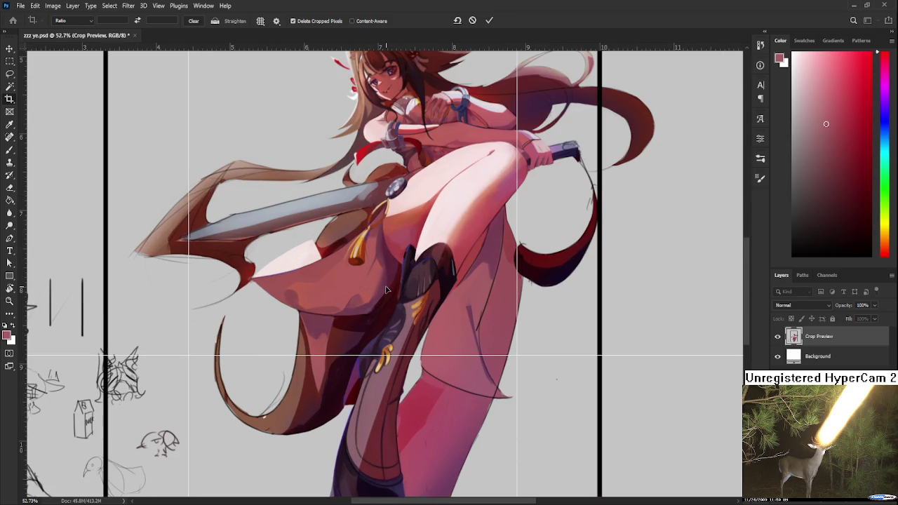
key("Escape")
scroll(388, 291, "up", 1)
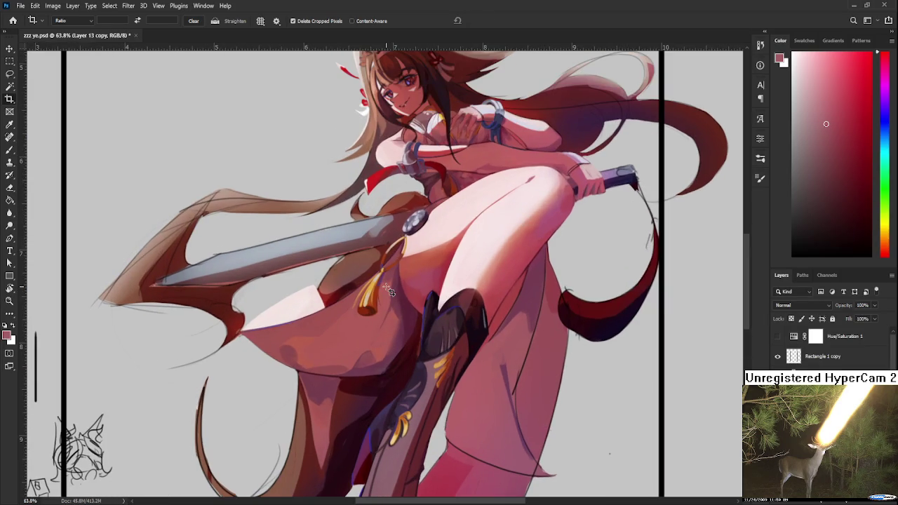
key("b")
scroll(389, 292, "down", 3)
scroll(387, 289, "down", 2)
scroll(385, 288, "down", 2)
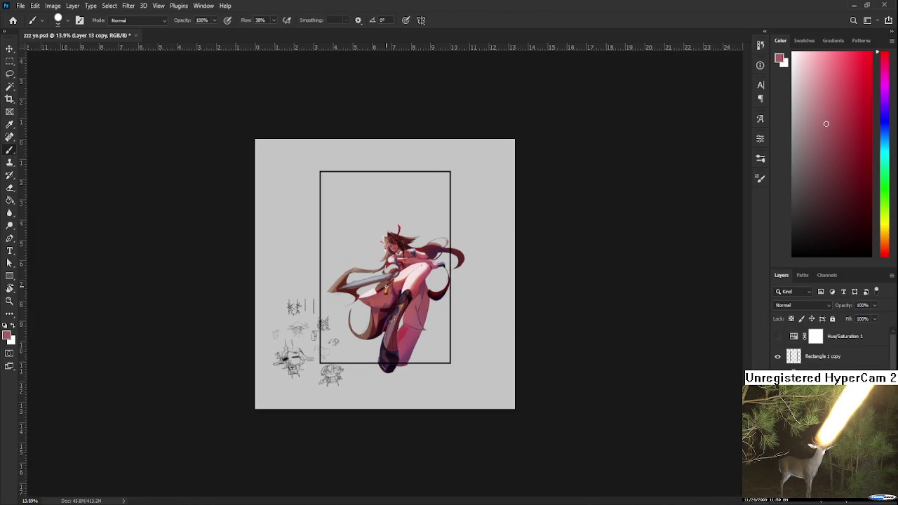
scroll(352, 251, "up", 1)
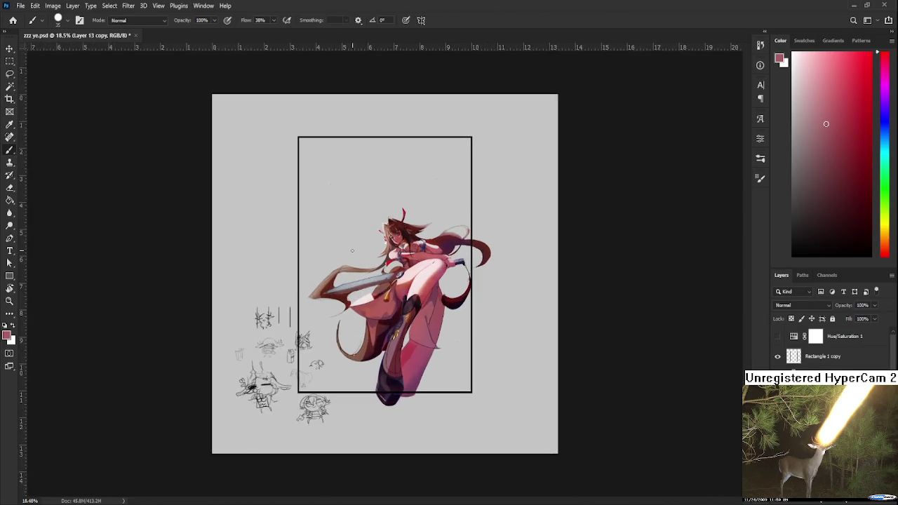
scroll(358, 253, "up", 2)
scroll(392, 270, "up", 3)
scroll(435, 287, "up", 2)
scroll(447, 294, "up", 1)
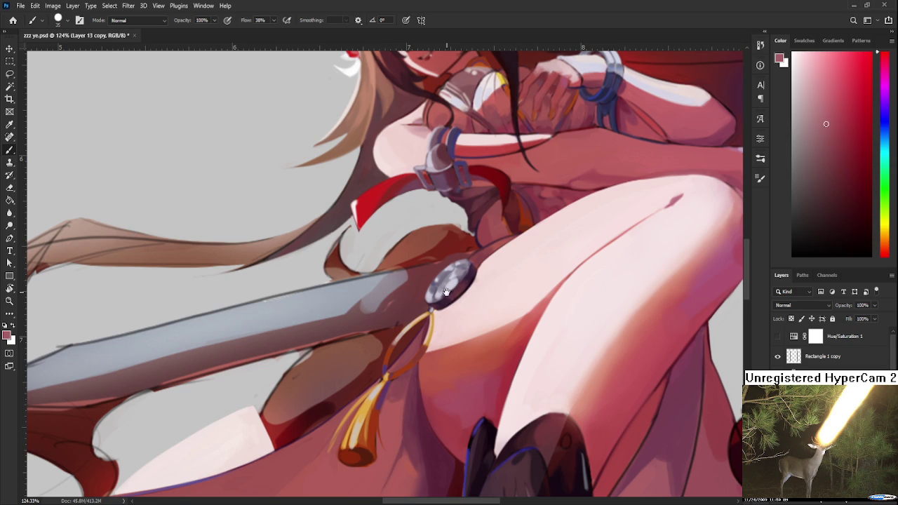
Step: Zoom in on the knee and paint purple shading strokes beside the boot
left_click_drag(447, 294, 451, 276)
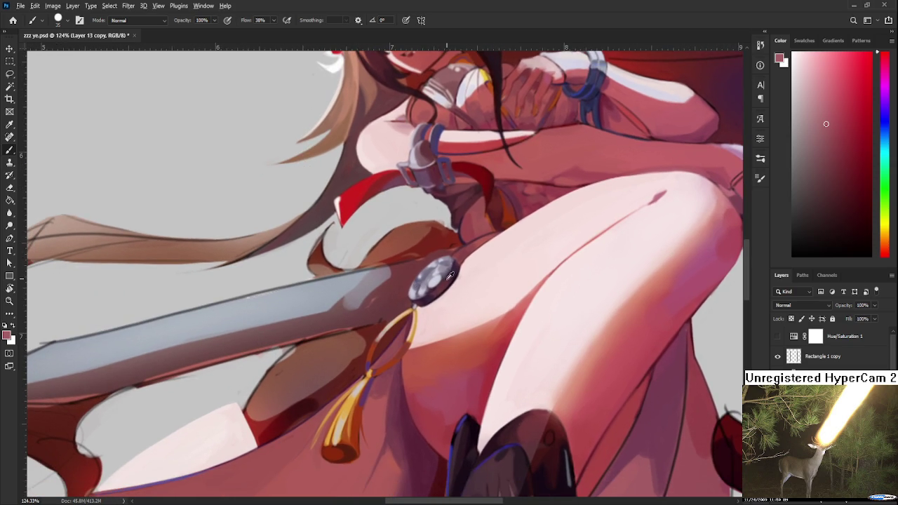
left_click_drag(511, 261, 466, 290)
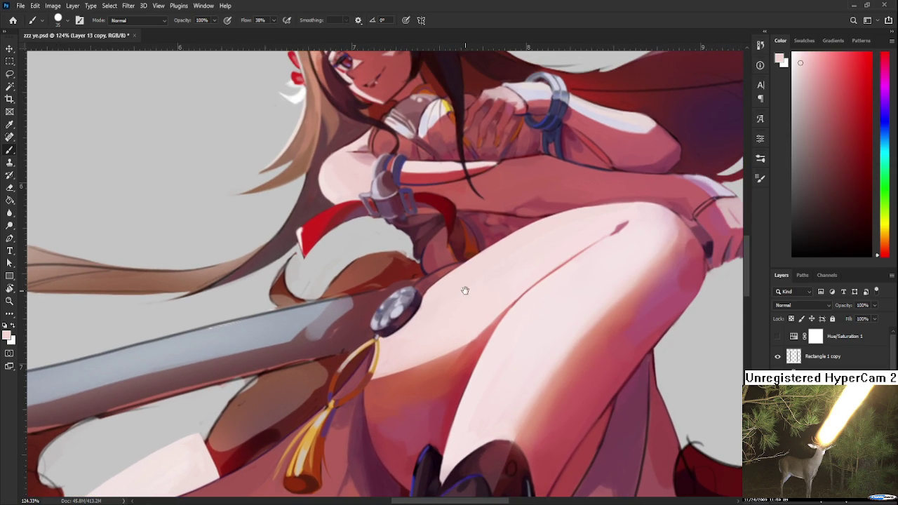
scroll(466, 292, "up", 3)
scroll(449, 299, "right", 3)
scroll(456, 305, "down", 2)
scroll(442, 316, "down", 3)
left_click_drag(424, 328, 375, 234)
mouse_move(456, 289)
left_mouse_down()
mouse_move(468, 309)
mouse_move(457, 330)
left_mouse_up()
Step: Sample shading colours from the artwork and blend the purple shading down the leg toward the boot
left_click(453, 309, "alt")
left_click(466, 306, "alt")
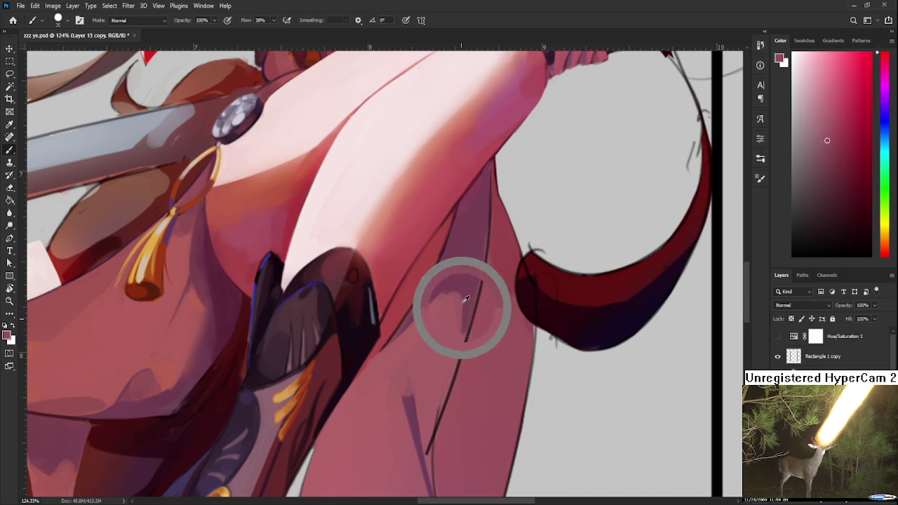
left_click_drag(452, 282, 456, 344)
left_click(456, 291, "alt")
left_click(437, 301, "alt")
mouse_move(441, 297)
left_mouse_down()
mouse_move(382, 365)
mouse_move(382, 383)
left_mouse_up()
left_click(436, 346, "alt")
left_click_drag(433, 327, 372, 384)
left_click(415, 356, "alt")
left_click_drag(402, 414, 408, 350)
left_click(391, 355, "alt")
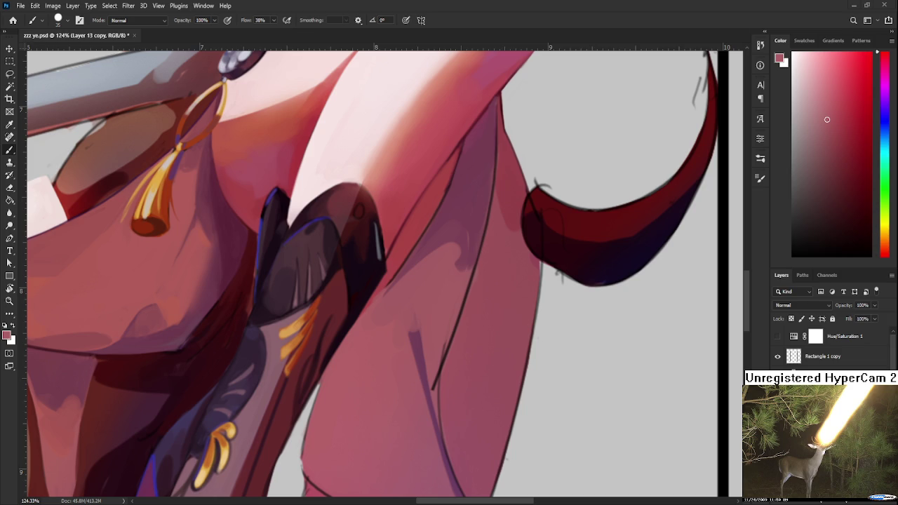
Step: Zoom to 64% and sample darker and lighter shades from the leg
scroll(426, 351, "down", 5)
scroll(426, 346, "down", 3)
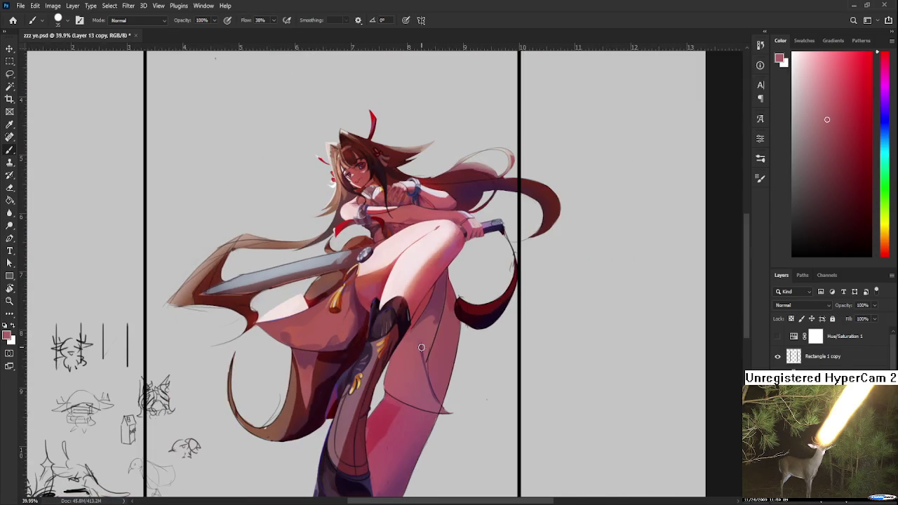
scroll(424, 341, "up", 2)
scroll(421, 337, "up", 2)
scroll(422, 334, "up", 1)
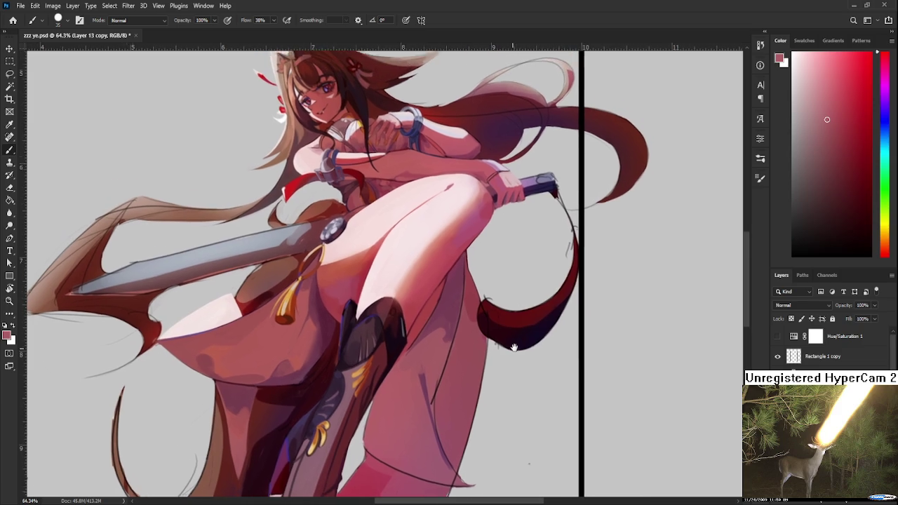
left_click_drag(421, 334, 431, 365)
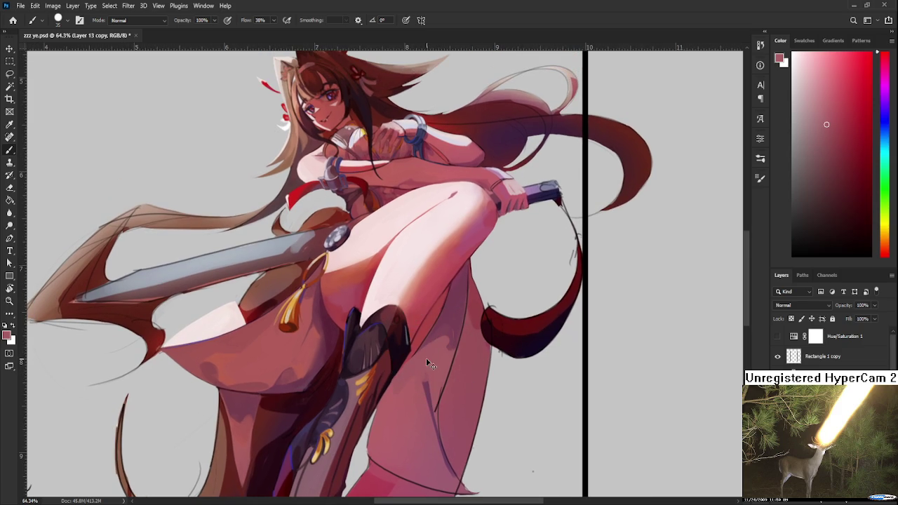
left_click(452, 334, "alt")
left_click(446, 330, "alt")
left_click(430, 353, "alt")
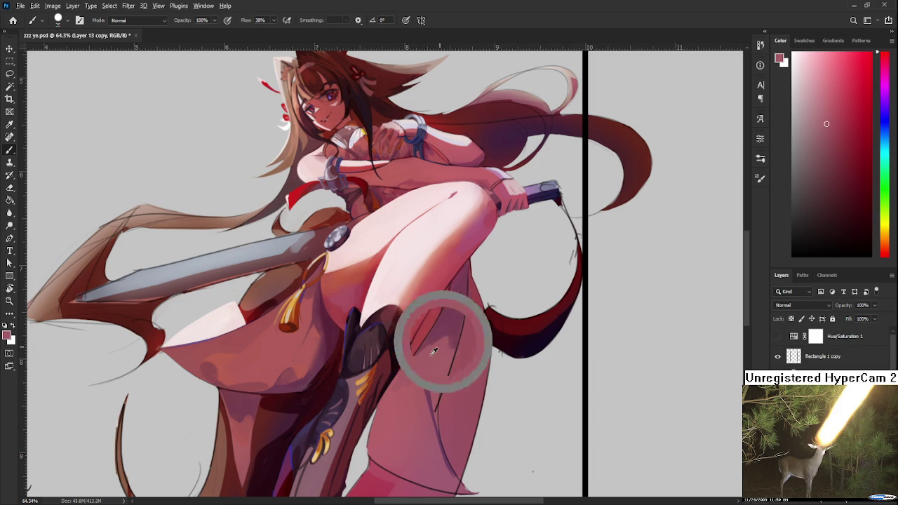
left_click(457, 338, "alt")
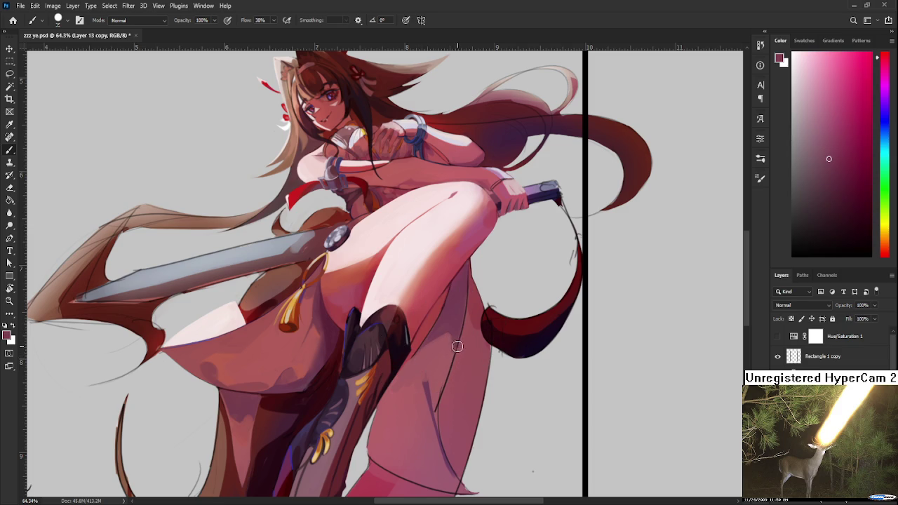
left_click(450, 352, "alt")
left_click(445, 353, "alt")
Step: Sample a saturated red and dark magenta-pink tones from the artwork for the leg shading
left_click(221, 344, "alt")
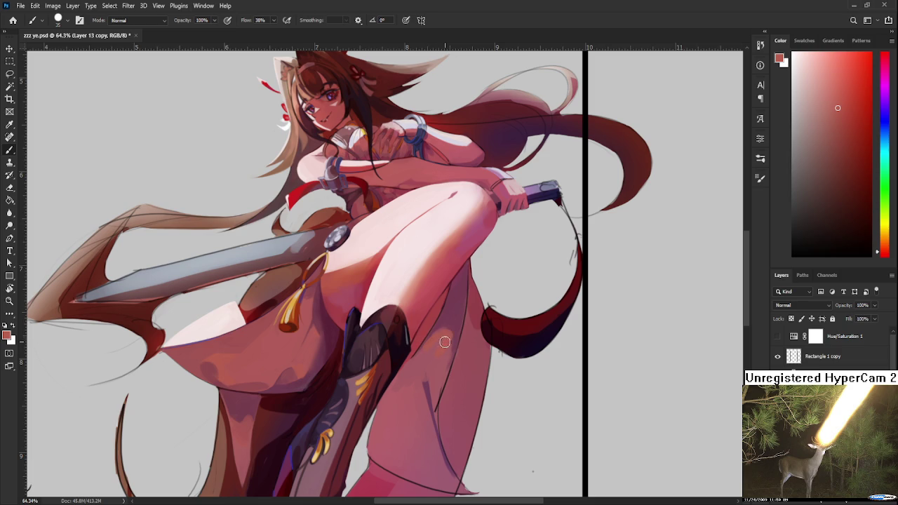
left_click(424, 363, "alt")
left_click(420, 363, "alt")
left_click(406, 369, "alt")
left_click(459, 327, "alt")
left_click(457, 325, "alt")
left_click(458, 326, "alt")
left_click(458, 328, "alt")
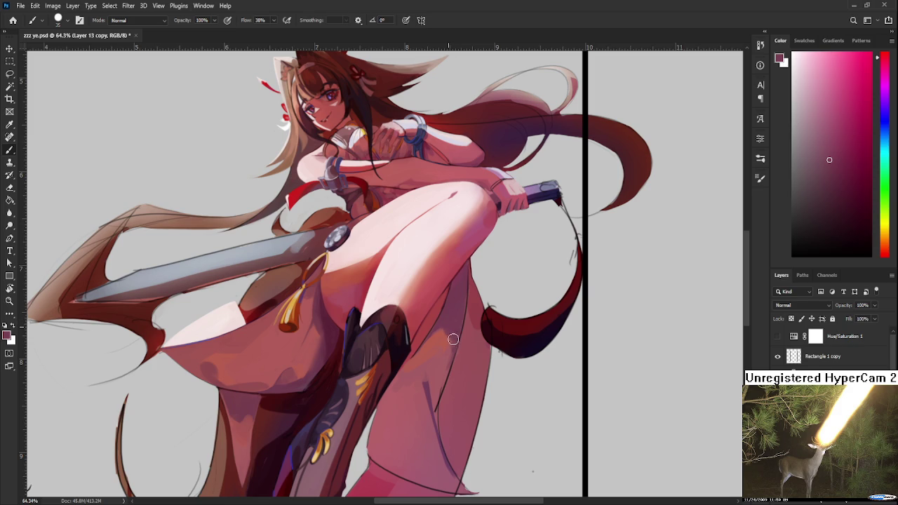
left_click(453, 329, "alt")
left_click(455, 328, "alt")
left_click(458, 330, "alt")
left_click(459, 330, "alt")
Step: Zoom out to 30% to review the illustration and sample a deeper tone from the leg
scroll(515, 320, "down", 3)
scroll(456, 330, "down", 2)
scroll(414, 335, "up", 1)
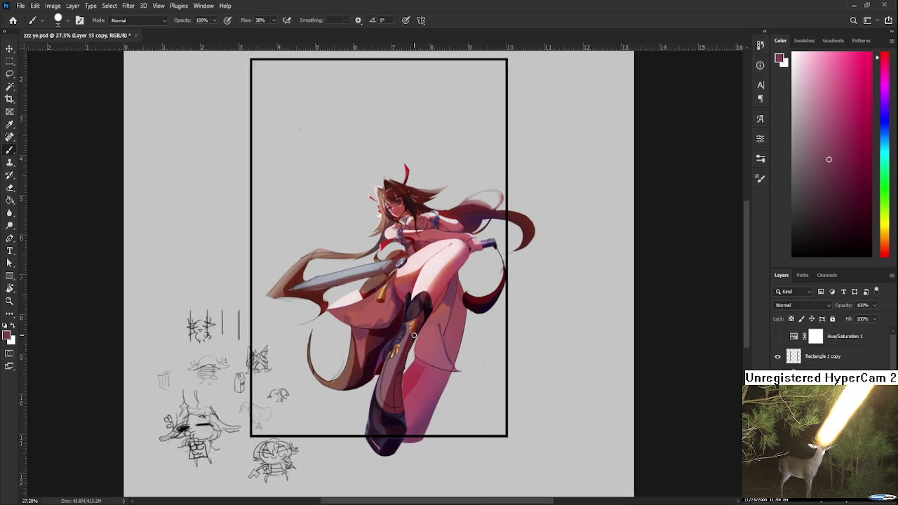
scroll(414, 336, "down", 1)
scroll(421, 337, "up", 2)
left_click(438, 344, "alt")
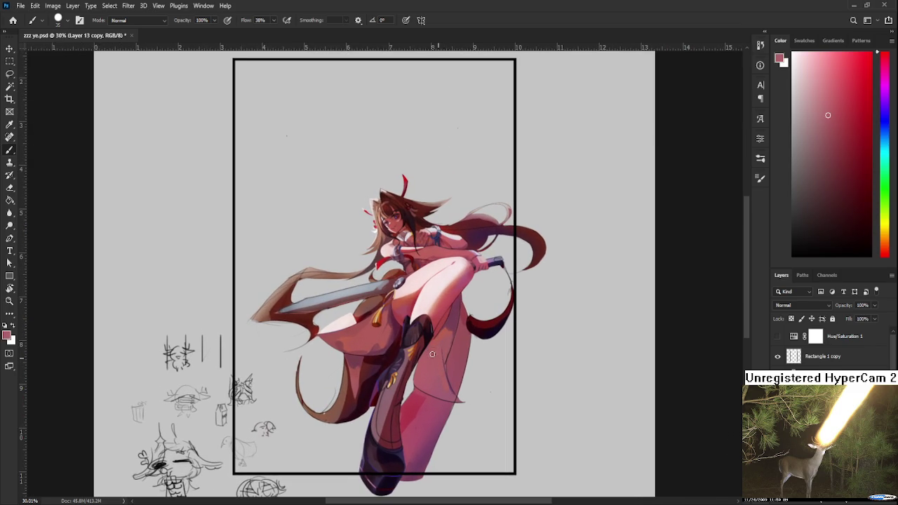
left_click(427, 362, "alt")
left_click(451, 341, "alt")
left_click(448, 324, "alt")
left_click(453, 333, "alt")
left_click(449, 335, "alt")
left_click(453, 333, "alt")
left_click(452, 336, "alt")
scroll(340, 296, "up", 3)
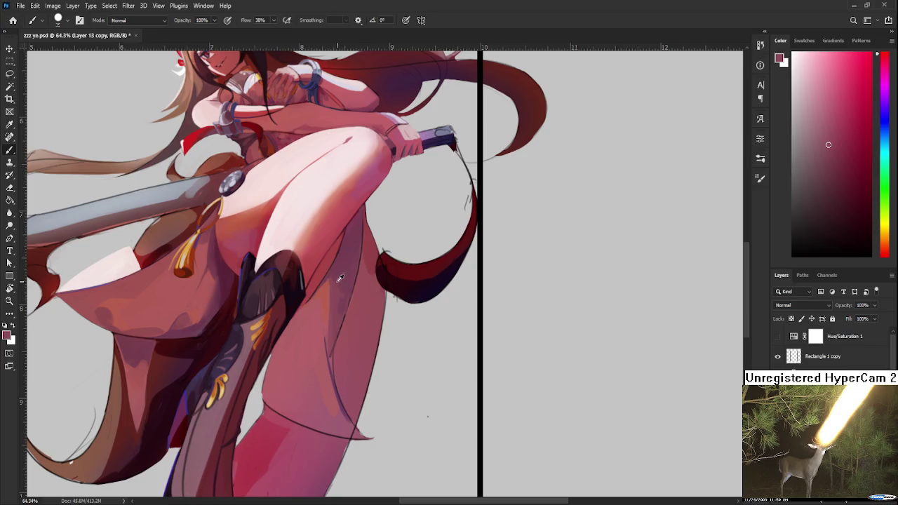
Step: Sample darker and lighter shades from the leg, settling on a pinker tone
left_click(347, 297, "alt")
left_click(340, 293, "alt")
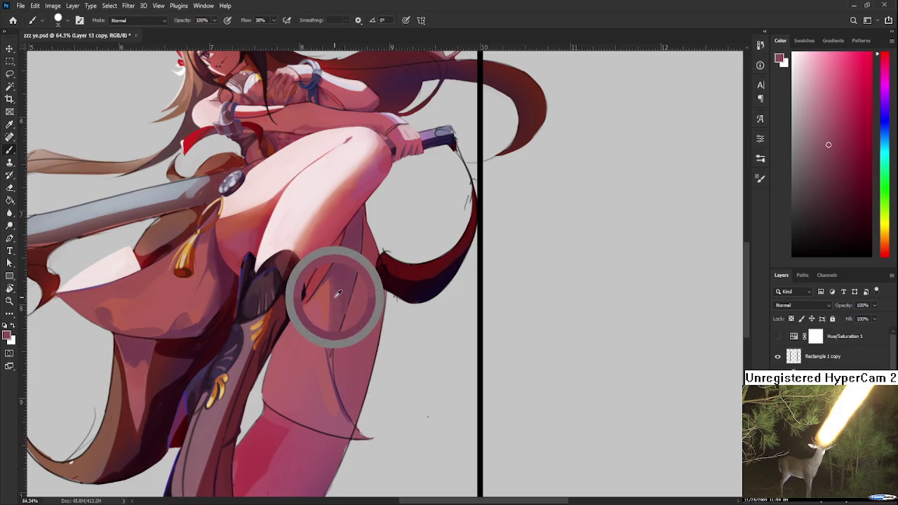
left_click(338, 292, "alt")
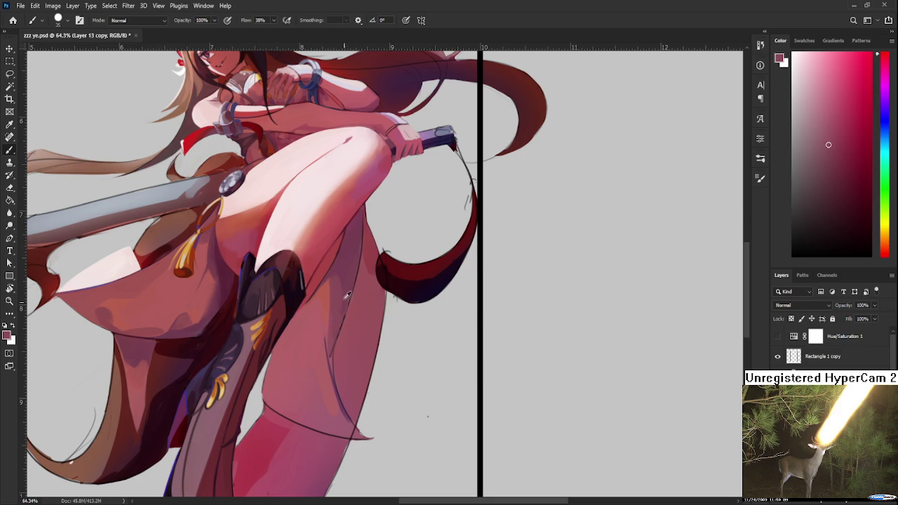
left_click(336, 290, "alt")
left_click(335, 286, "alt")
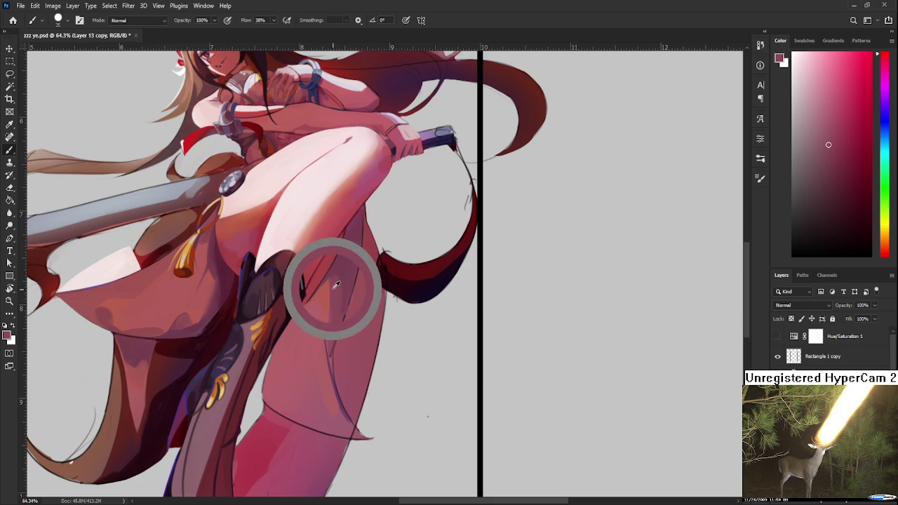
left_click(344, 273, "alt")
left_click(340, 274, "alt")
left_click(345, 282, "alt")
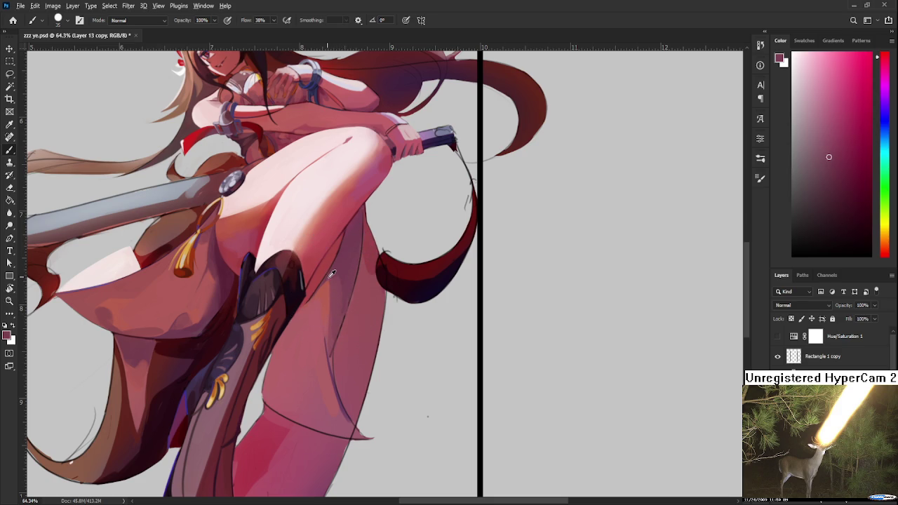
left_click(325, 305, "alt")
left_click(322, 359, "alt")
left_click(325, 369, "alt")
left_click(328, 368, "alt")
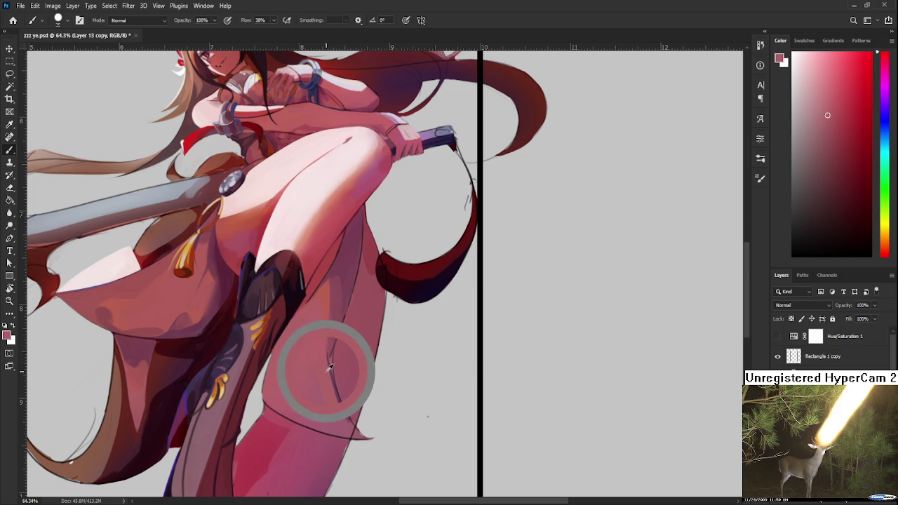
left_click(327, 355, "alt")
left_click(323, 342, "alt")
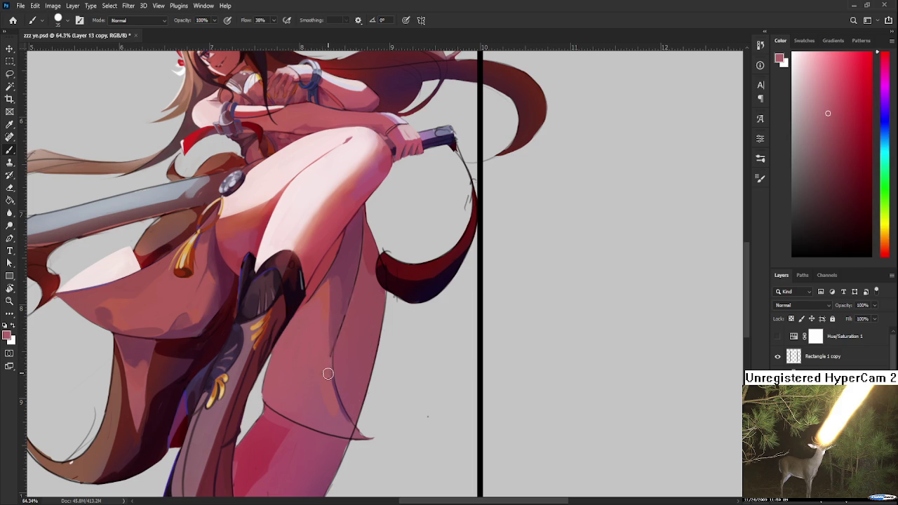
Step: Paint faint magenta strokes to darken the shading along the leg's lower edge
left_click_drag(327, 399, 334, 383)
left_click(346, 416, "alt")
left_click(343, 403, "alt")
left_click(346, 400, "alt")
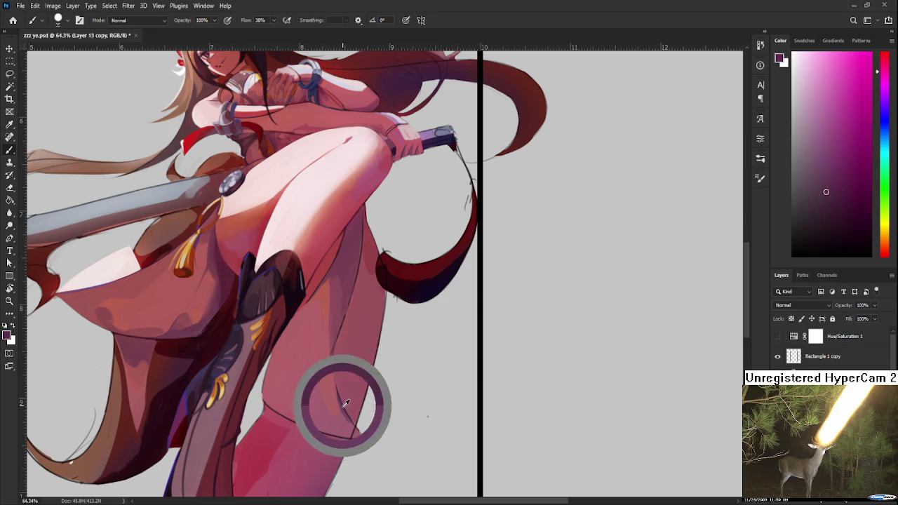
left_click_drag(329, 383, 344, 426)
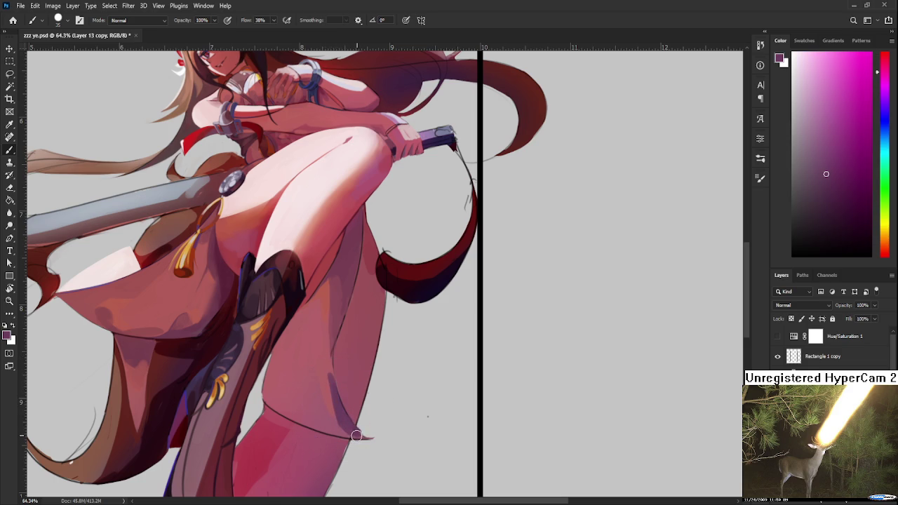
left_click(359, 436, "alt")
Step: Rotate the view about 30° clockwise and make erasing touch-ups
key("r")
mouse_move(360, 435)
left_mouse_down()
mouse_move(286, 385)
mouse_move(285, 395)
left_mouse_up()
key("e")
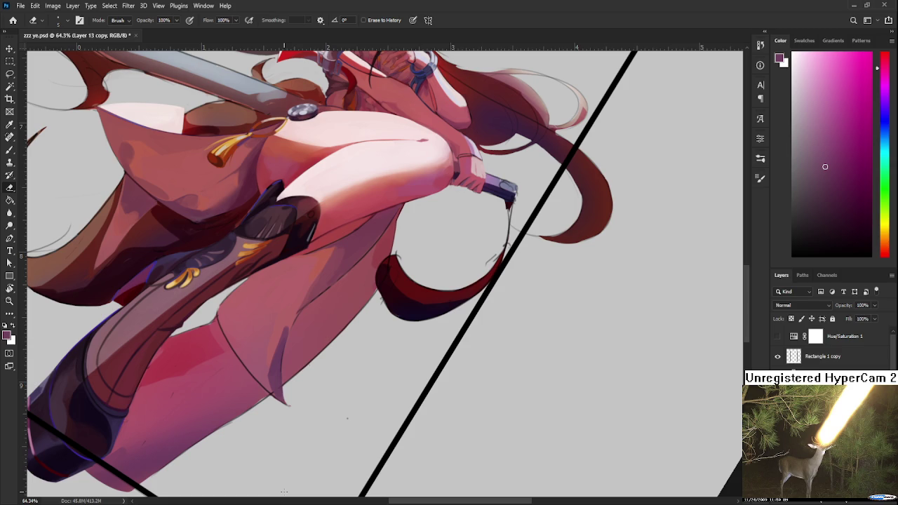
key("b")
Step: Sample red-pink and darker magenta shadow tones from the robe over the raised leg
left_click(284, 318, "alt")
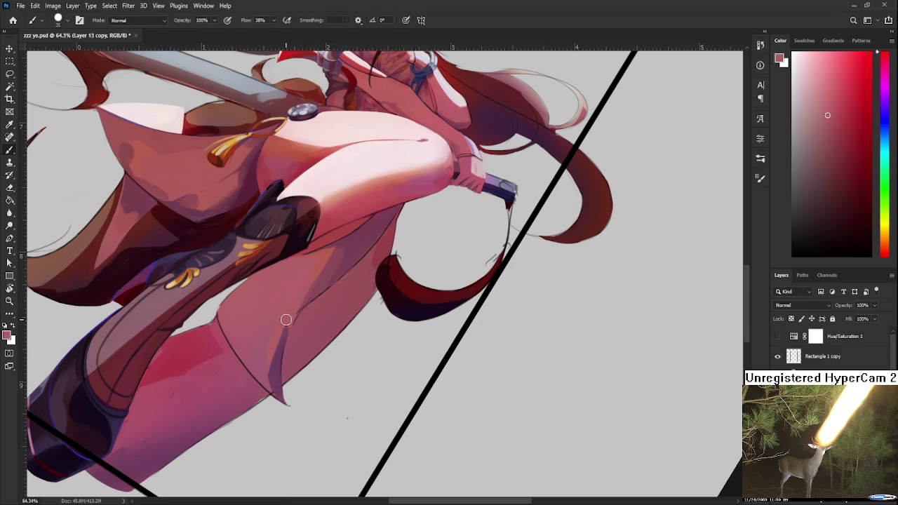
left_click(276, 368, "alt")
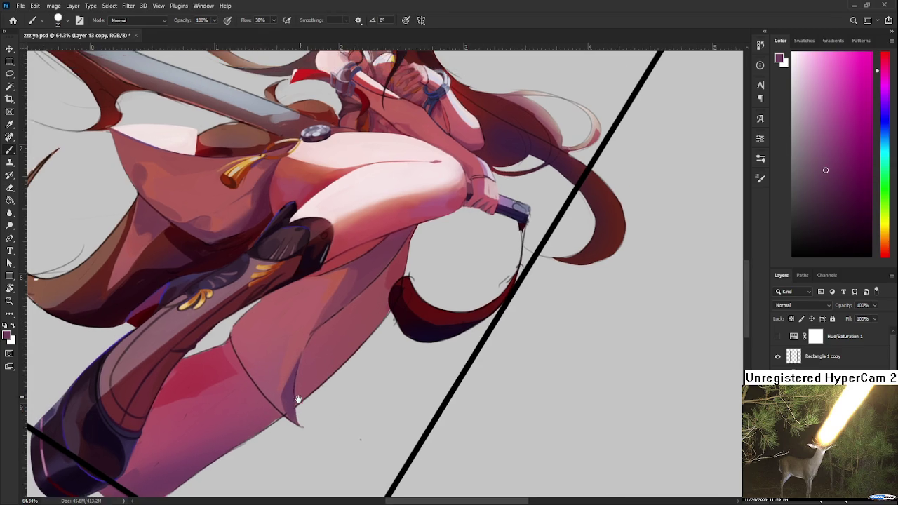
left_click_drag(231, 325, 246, 353)
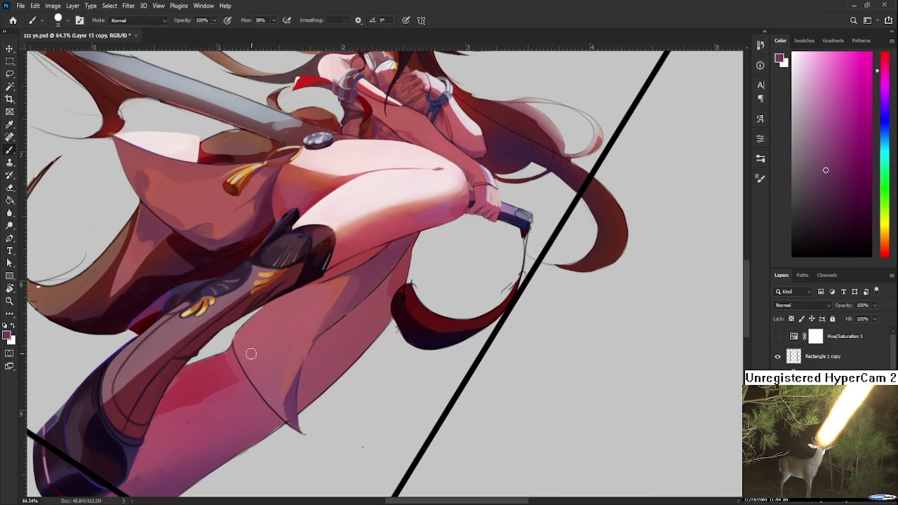
left_click(256, 353, "alt")
left_click(251, 353, "alt")
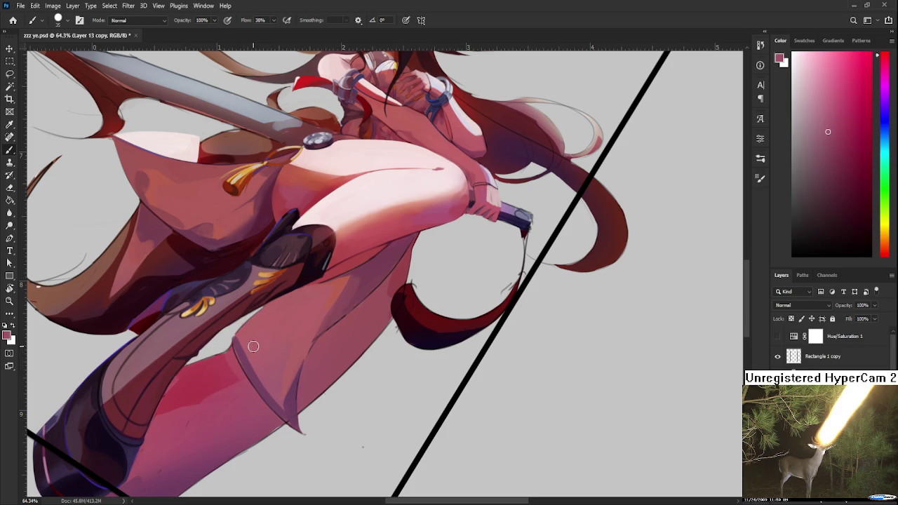
left_click(243, 356, "alt")
left_click(243, 344, "alt")
left_click(249, 361, "alt")
left_click(247, 347, "alt")
left_click(245, 346, "alt")
Step: Rotate the view so the black line stands upright, then sample shadow and highlight tones from the leg
key("r")
left_click_drag(277, 393, 367, 363)
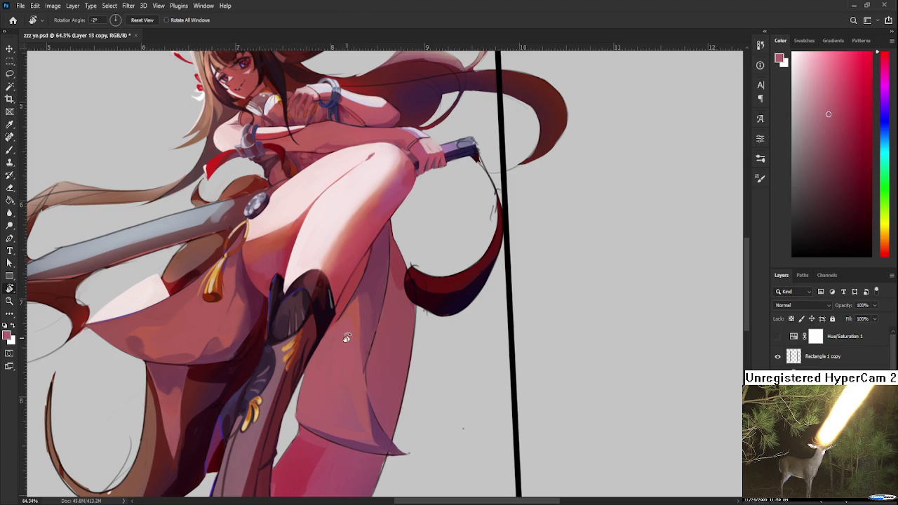
scroll(344, 337, "down", 2)
key("b")
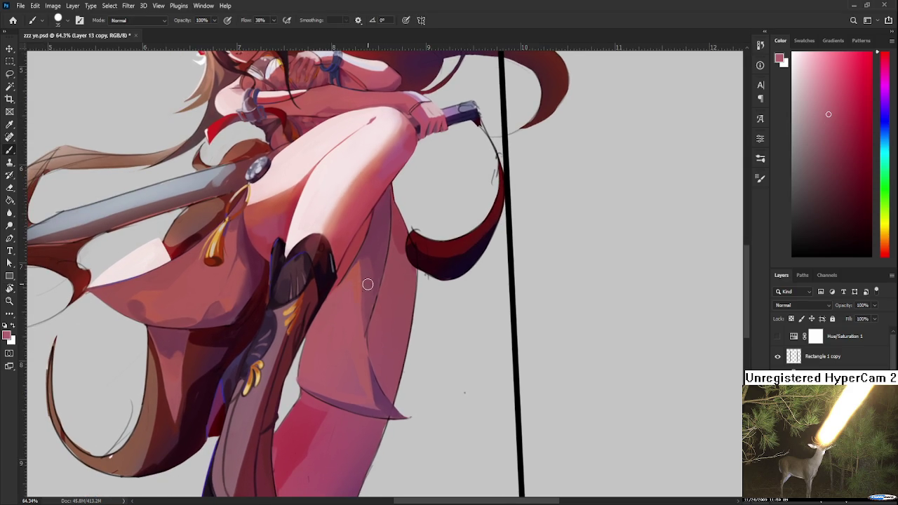
left_click(375, 276, "alt")
left_click(308, 352, "alt")
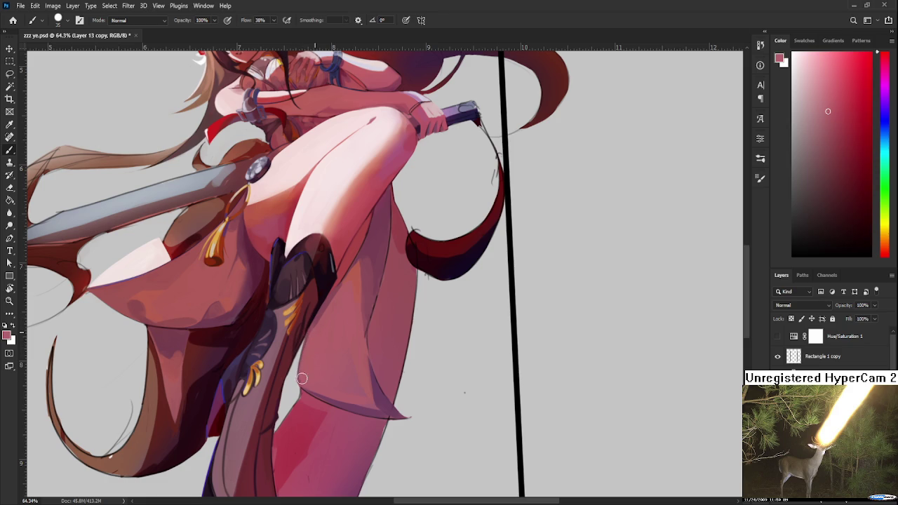
left_click(353, 318, "alt")
scroll(421, 372, "down", 2)
Step: Zoom to 77.8% and rotate the view back to a diagonal angle
scroll(369, 362, "up", 3)
key("r")
left_click_drag(361, 363, 323, 359)
key("b")
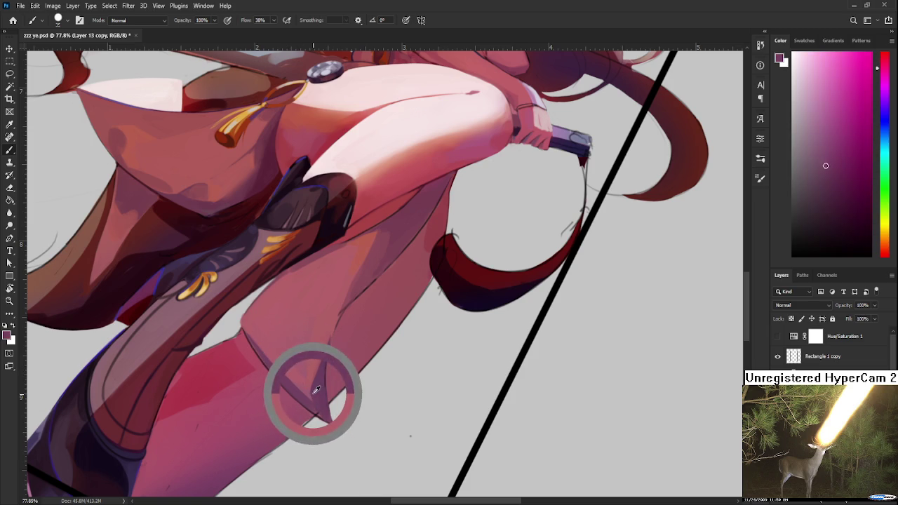
Step: Sample magenta, darker, and lighter tones around the robe's pointed tip
left_click_drag(297, 378, 303, 392)
left_click(311, 381, "alt")
left_click(317, 371, "alt")
left_click(309, 379, "alt")
left_click(304, 384, "alt")
left_click(301, 391, "alt")
left_click(327, 401, "alt")
left_click(310, 378, "alt")
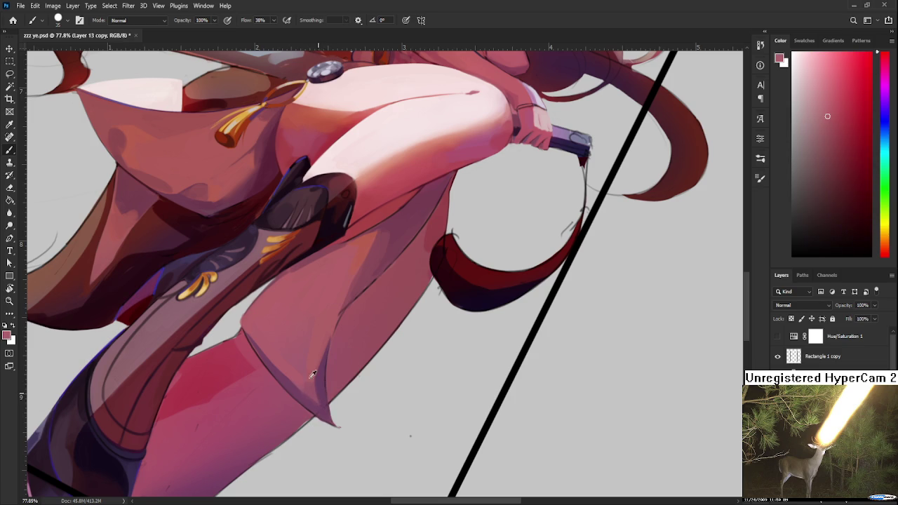
left_click(311, 383, "alt")
left_click(315, 387, "alt")
left_click(321, 381, "alt")
left_click(317, 371, "alt")
left_click(314, 393, "alt")
Step: Sample a lighter pink from the robe panel over the lower leg
left_click(344, 285, "alt")
Step: Sample neighbouring pinks and magentas and paint them over the thigh beside the boot
left_click(345, 285, "alt")
left_click(332, 313, "alt")
left_click(356, 279, "alt")
left_click(341, 298, "alt")
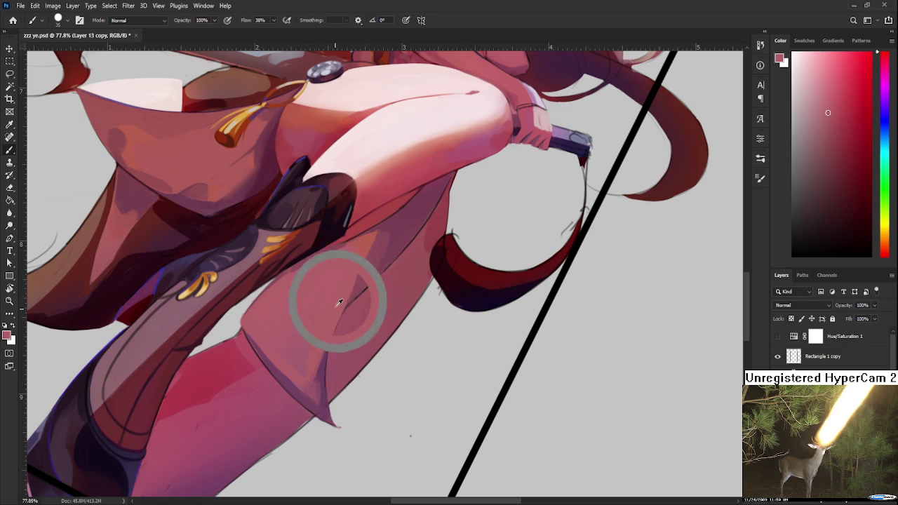
left_click(323, 363, "alt")
left_click(318, 362, "alt")
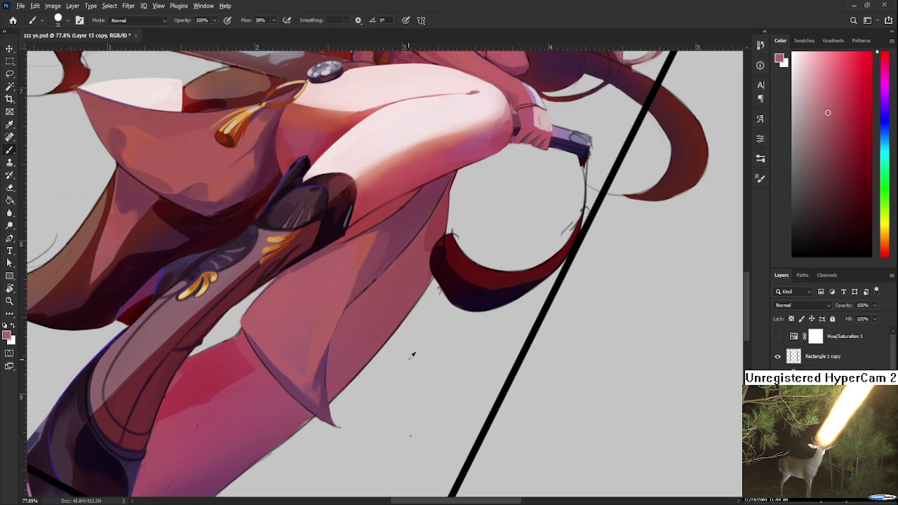
Step: Pick lighter shading pinks along the robe and stroke them toward the boot
left_click_drag(361, 282, 391, 234)
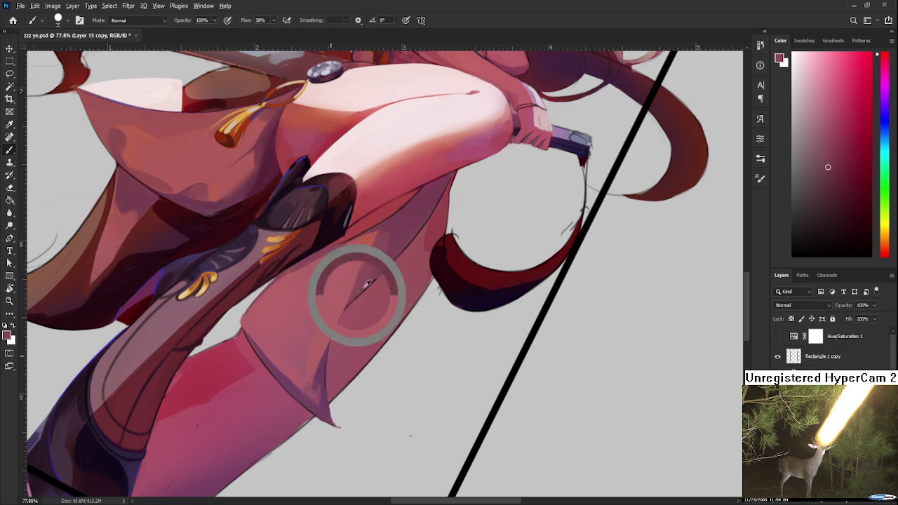
left_click(389, 244, "alt")
left_click(385, 239, "alt")
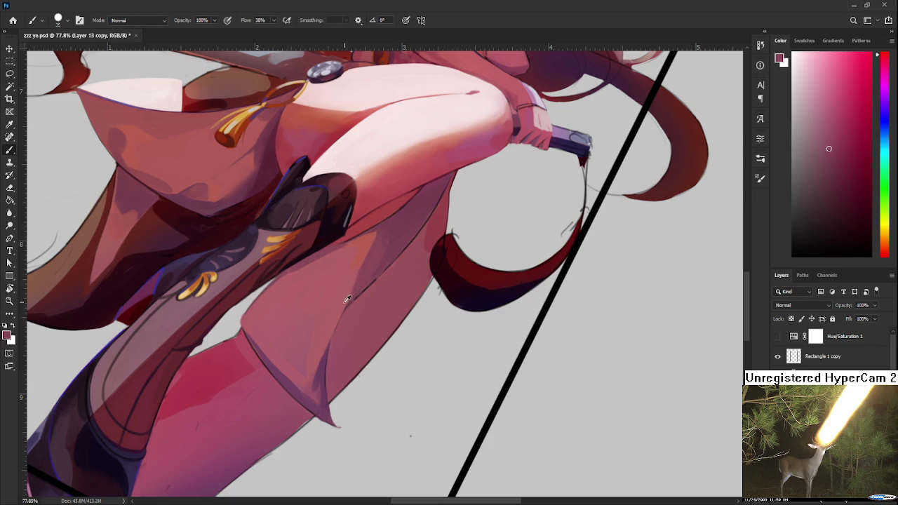
left_click(387, 233, "alt")
left_click(384, 228, "alt")
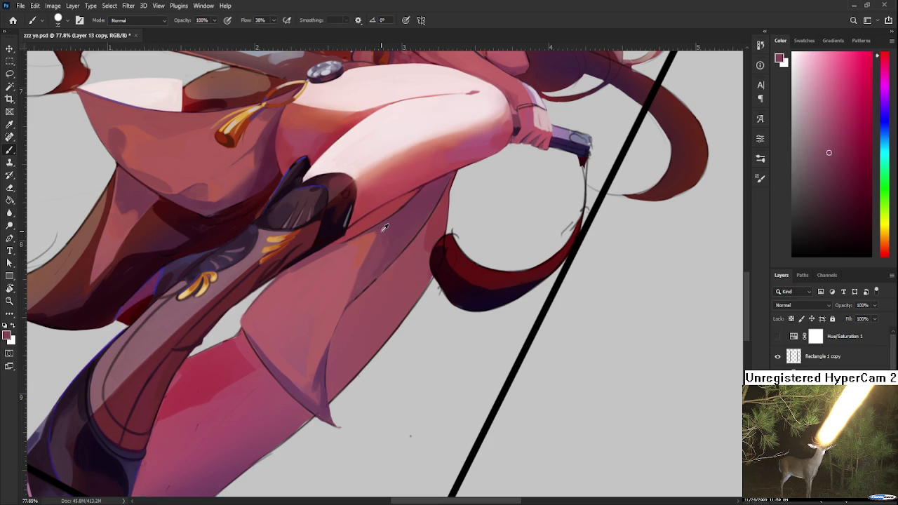
left_click(383, 226, "alt")
left_click_drag(382, 226, 375, 233)
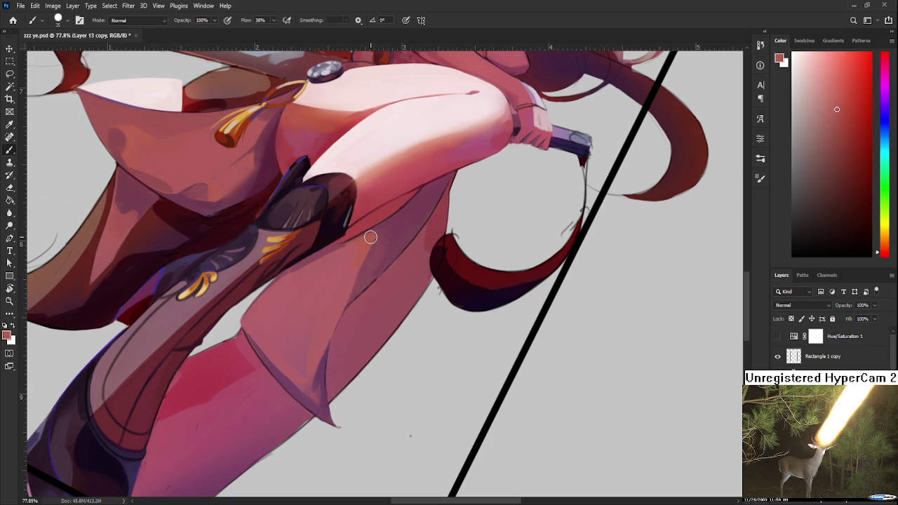
Step: Alternate darker and lighter robe tones to soften the shading right beside the boot
left_click(382, 229, "alt")
left_click(381, 231, "alt")
left_click(379, 233, "alt")
left_click(369, 238, "alt")
left_click(379, 233, "alt")
left_click(373, 236, "alt")
left_click(376, 236, "alt")
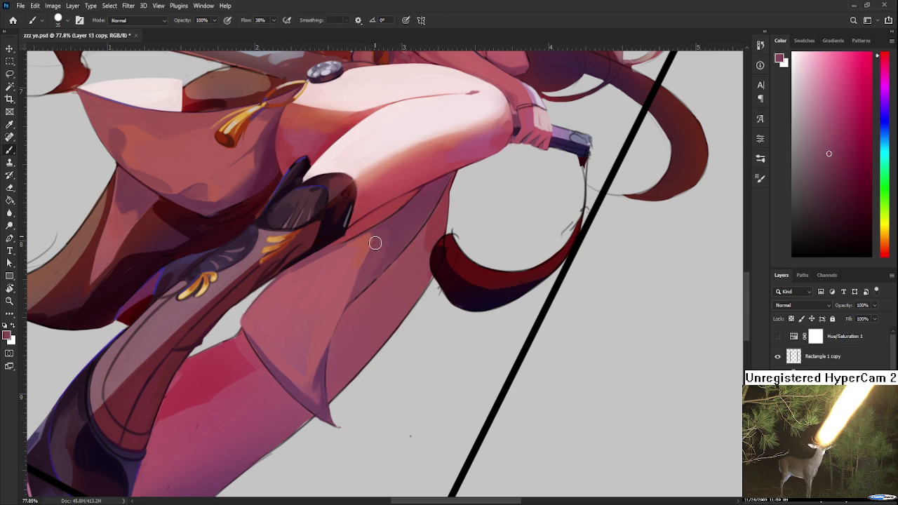
left_click(374, 234, "alt")
left_click(376, 239, "alt")
scroll(421, 237, "up", 2)
Step: Paint magenta-pink and deep maroon shadow tones on the robe near the boot
left_click_drag(421, 223, 400, 290)
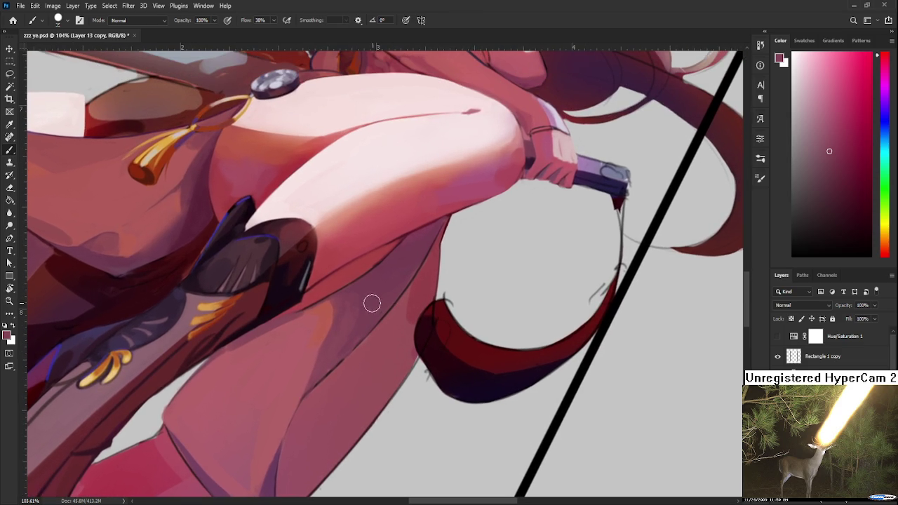
left_click(324, 316, "alt")
left_click(345, 309, "alt")
left_click(331, 306, "alt")
left_click(339, 307, "alt")
left_click(340, 332, "alt")
left_click(334, 311, "alt")
left_click(341, 326, "alt")
left_click(360, 305, "alt")
Step: Paint lighter reds sampled from around the leg onto the robe below the boot
left_click(320, 316, "alt")
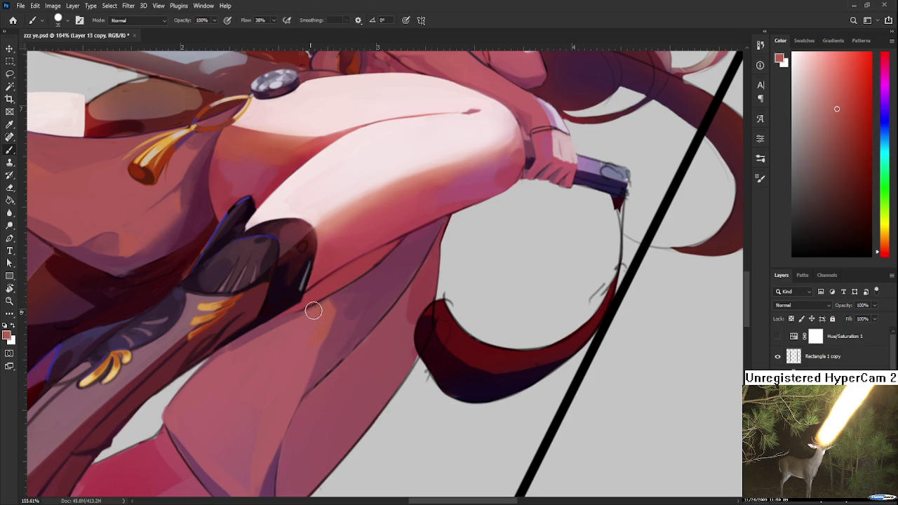
left_click(341, 317, "alt")
left_click(324, 327, "alt")
left_click(307, 358, "alt")
left_click(326, 341, "alt")
left_click(318, 356, "alt")
left_click(326, 320, "alt")
Step: Add orange-red reflected light below the boot and blend it with muted magenta-pink
left_click(413, 294, "alt")
left_click(344, 302, "alt")
left_click(330, 315, "alt")
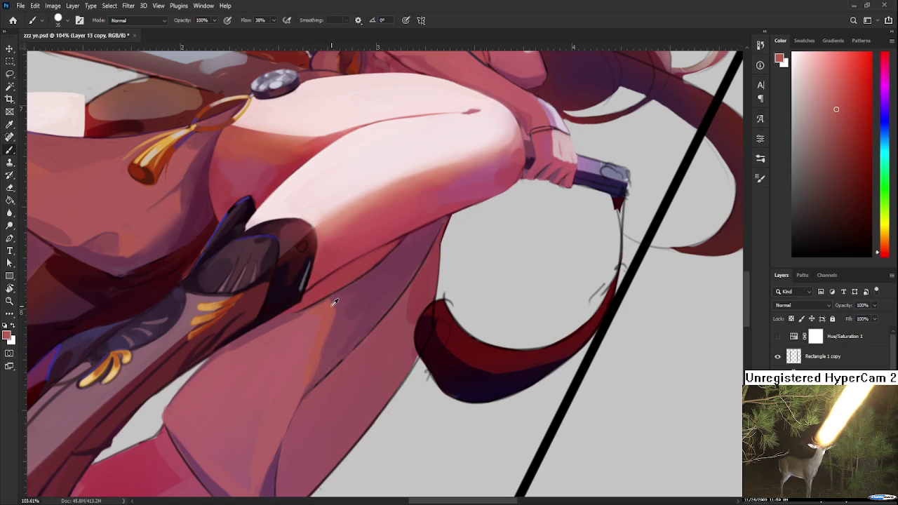
left_click(318, 339, "alt")
left_click(300, 365, "alt")
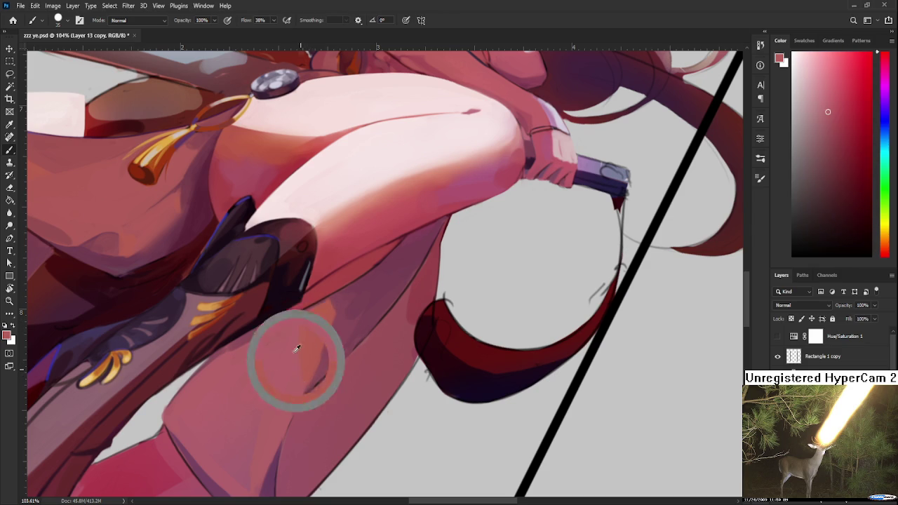
left_click(316, 338, "alt")
left_click(311, 333, "alt")
left_click(291, 371, "alt")
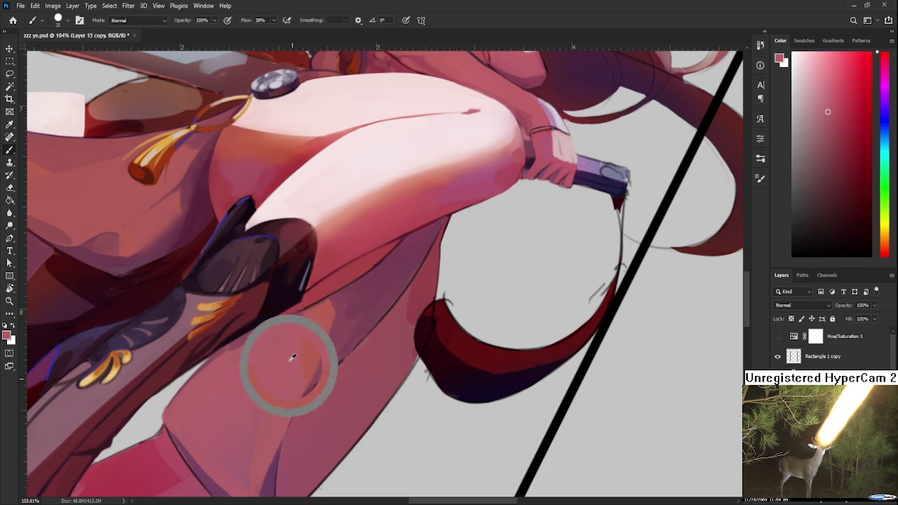
left_click(326, 361, "alt")
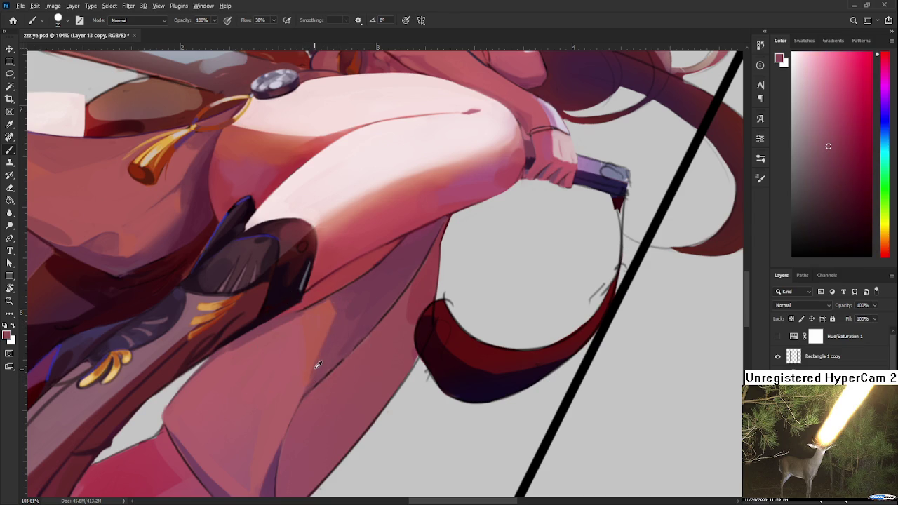
left_click(330, 307, "alt")
left_click(335, 306, "alt")
scroll(338, 315, "down", 2)
Step: Paint tones sampled near the robe tip into its shading
scroll(351, 316, "down", 2)
scroll(358, 319, "down", 2)
scroll(368, 330, "up", 2)
scroll(368, 329, "up", 2)
scroll(350, 345, "up", 2)
left_click(303, 429, "alt")
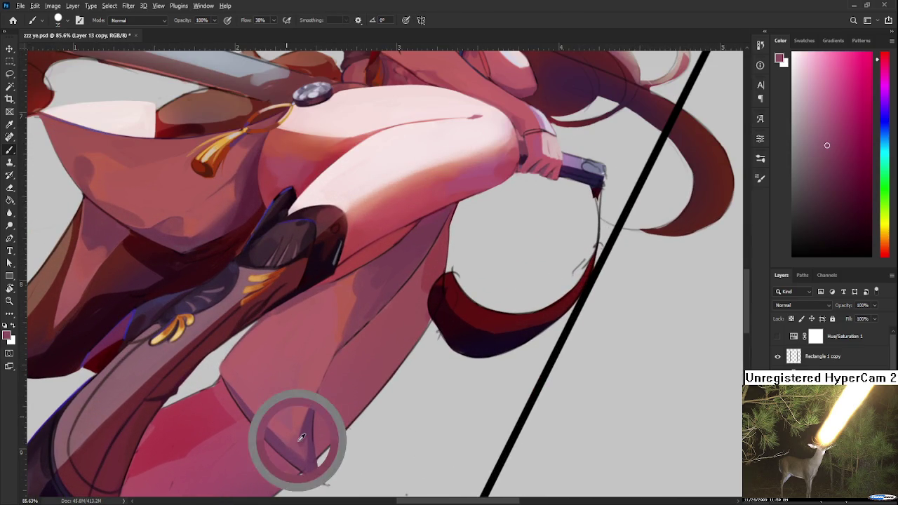
left_click(308, 431, "alt")
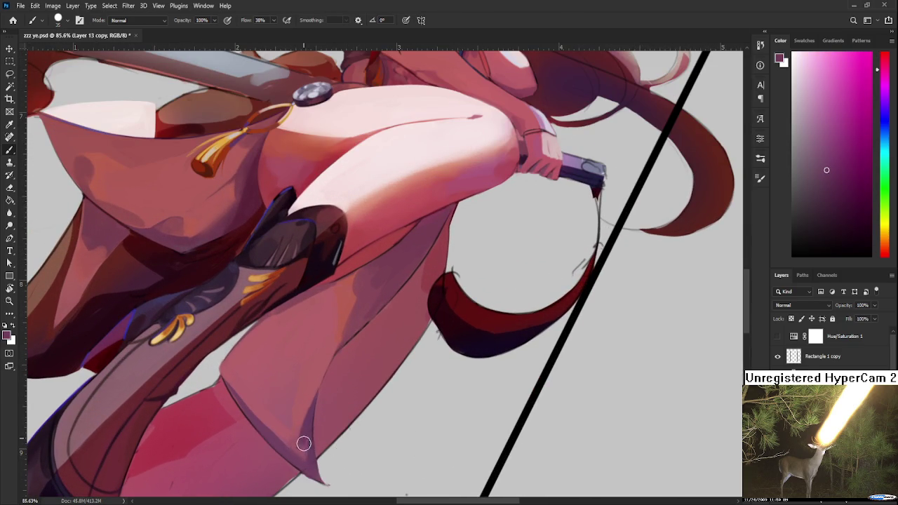
Step: Blend lighter and darker pinks along the robe near the lower leg
scroll(328, 325, "up", 2)
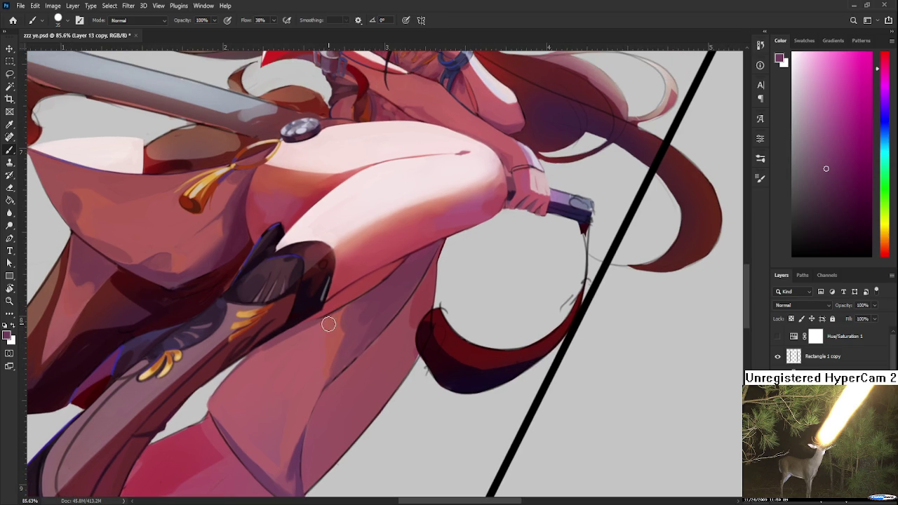
left_click(317, 347, "alt")
left_click(315, 319, "alt")
left_click(315, 335, "alt")
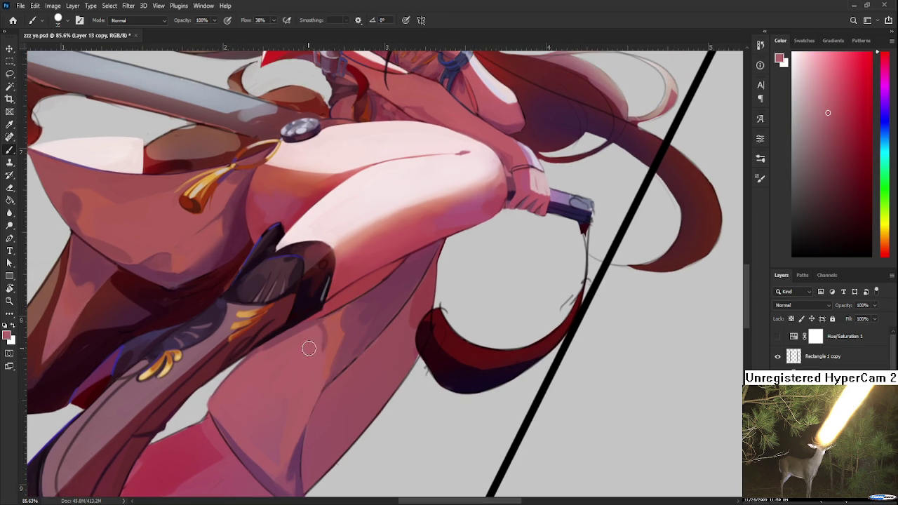
left_click(317, 318, "alt")
left_click(317, 334, "alt")
Step: Rotate the canvas view so the figure stands upright and zoom to 64.3%
scroll(316, 371, "down", 2)
scroll(322, 366, "down", 2)
scroll(329, 364, "up", 2)
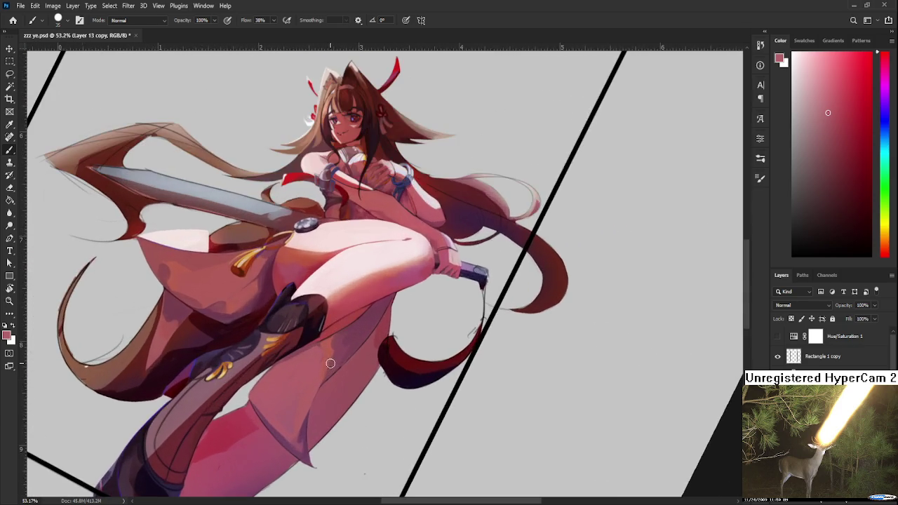
key("r")
left_click_drag(329, 364, 384, 381)
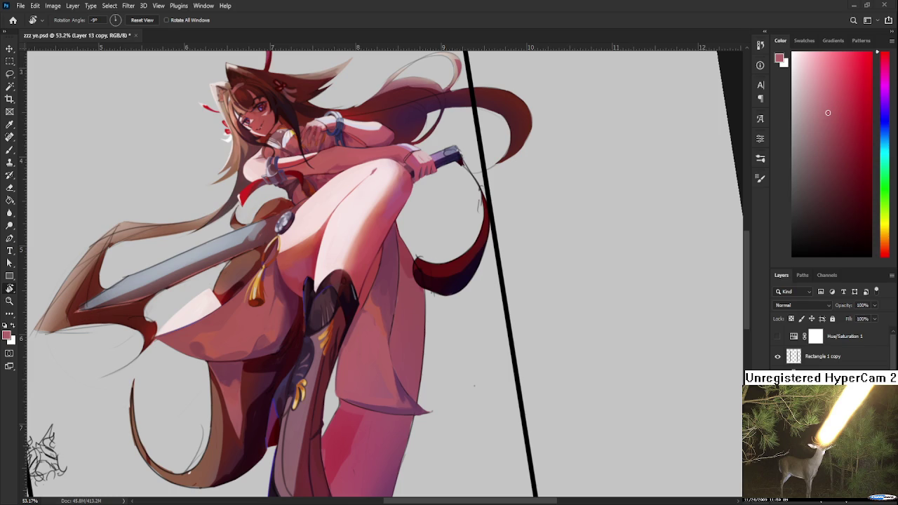
scroll(436, 289, "up", 1)
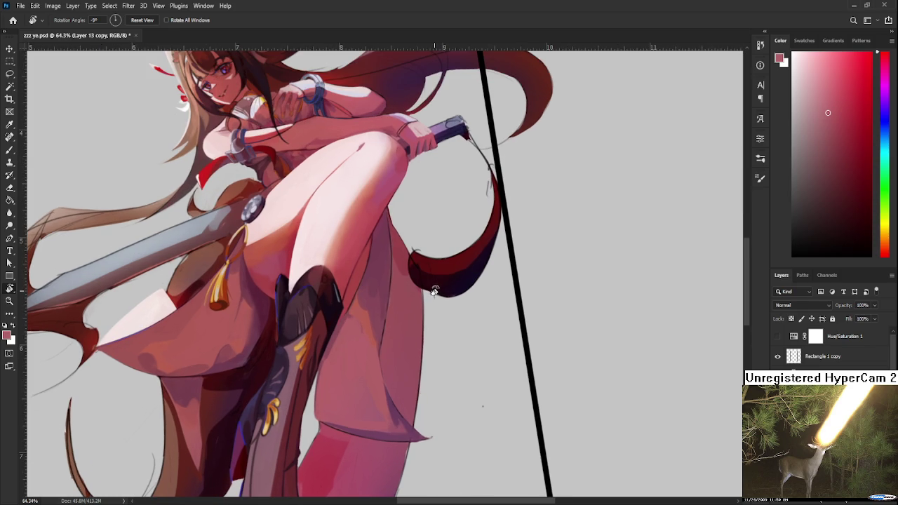
Step: Centre the knee with the Brush active and sample its skin tones
left_click_drag(341, 338, 330, 342)
key("b")
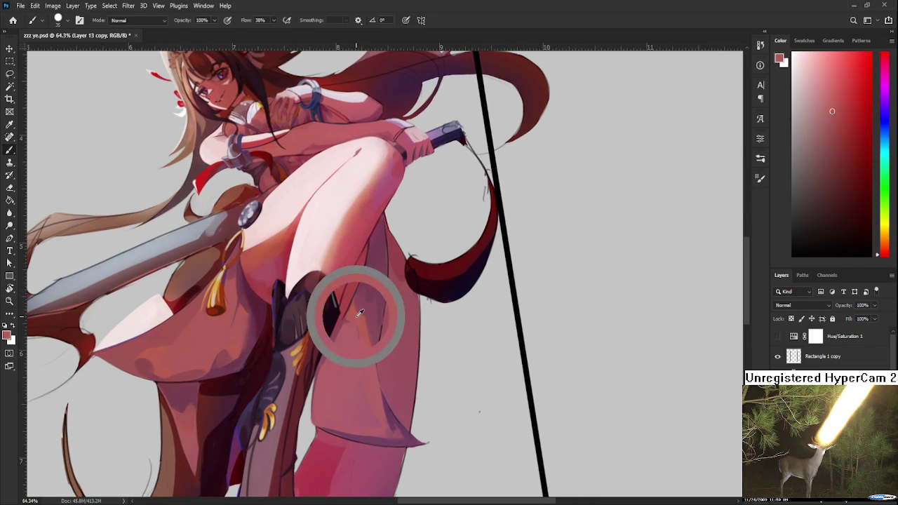
left_click_drag(381, 216, 351, 283)
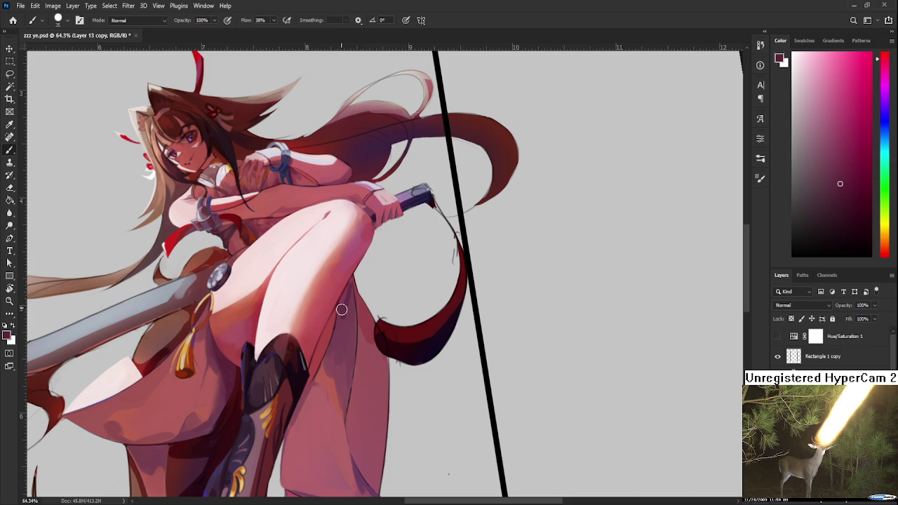
left_click(341, 298, "alt")
left_click(340, 312, "alt")
left_click(342, 320, "alt")
left_click(343, 304, "alt")
left_click(344, 280, "alt")
Step: Fine-tune the knee skin colour with darker and lighter samples
left_click(349, 292, "alt")
left_click(348, 320, "alt")
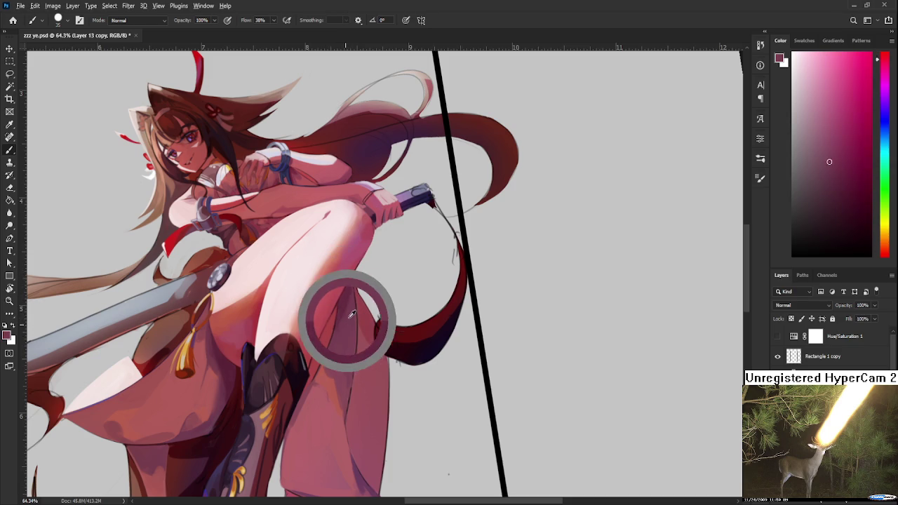
left_click(344, 306, "alt")
left_click(352, 301, "alt")
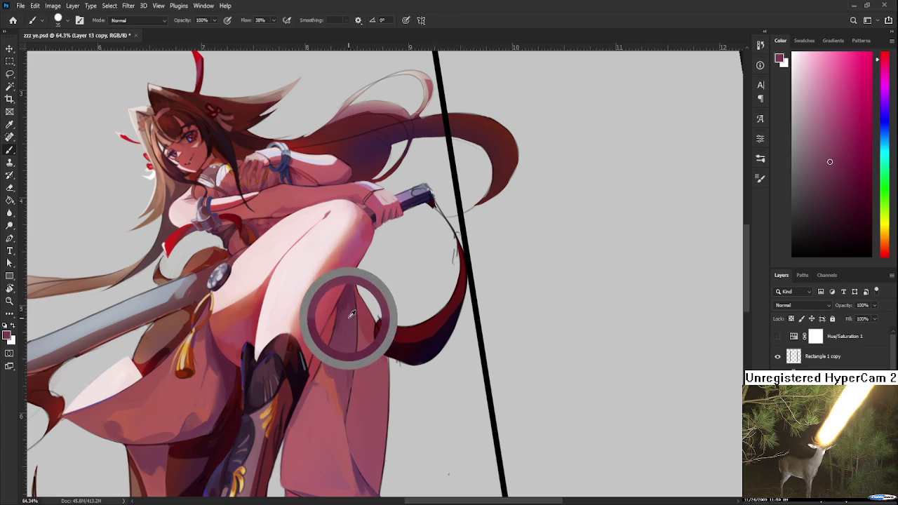
left_click(345, 312, "alt")
left_click(338, 316, "alt")
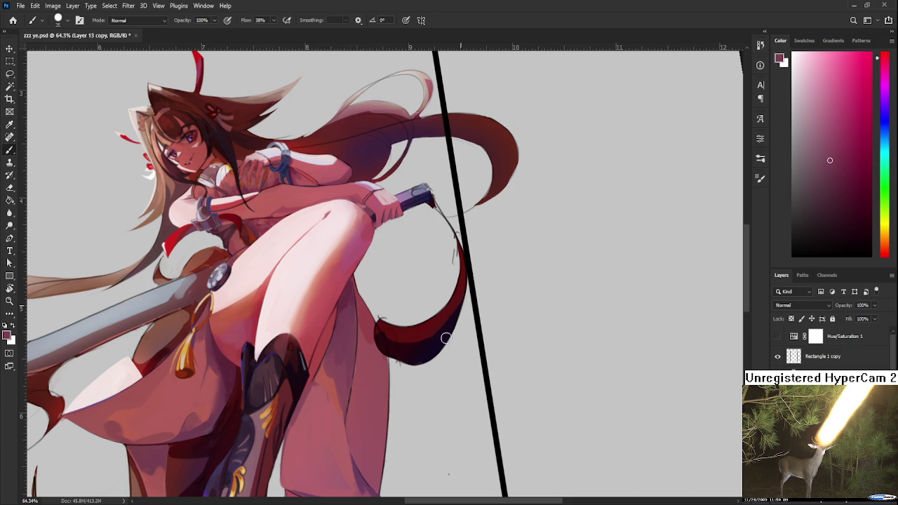
Step: Paint soft darker, more saturated shading on the leg below the knee
left_click(346, 302, "alt")
left_click(350, 336, "alt")
left_click(353, 317, "alt")
left_click(351, 339, "alt")
left_click(344, 315, "alt")
left_click(345, 321, "alt")
left_click(347, 327, "alt")
left_click(352, 312, "alt")
left_click(355, 317, "alt")
left_click(353, 339, "alt")
left_click_drag(347, 332, 352, 313)
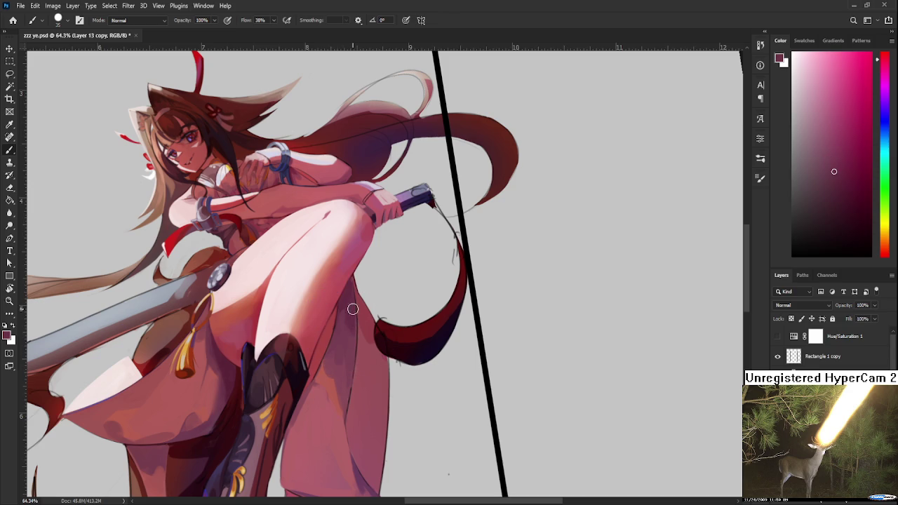
Step: Layer darker and redder leg shades, then shrink the brush for finer strokes
left_click(356, 317, "alt")
left_click(346, 333, "alt")
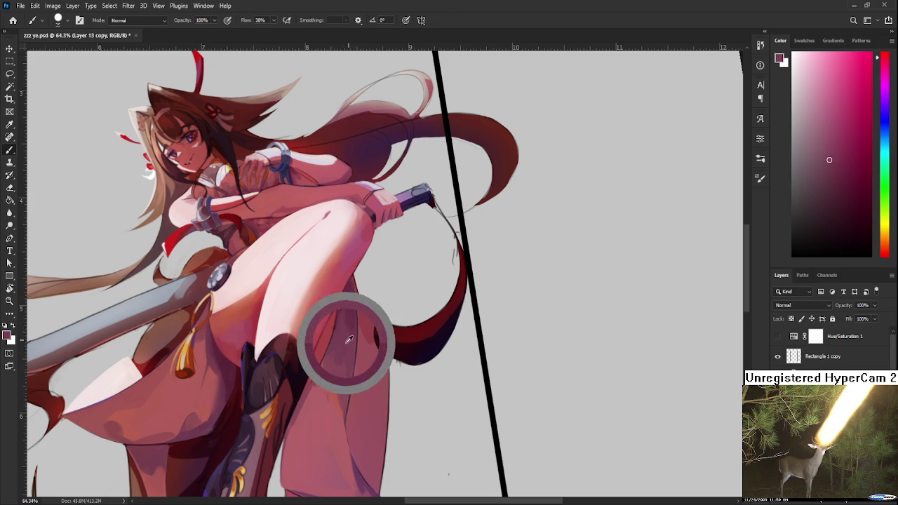
left_click(346, 326, "alt")
left_click(351, 325, "alt")
left_click(342, 327, "alt")
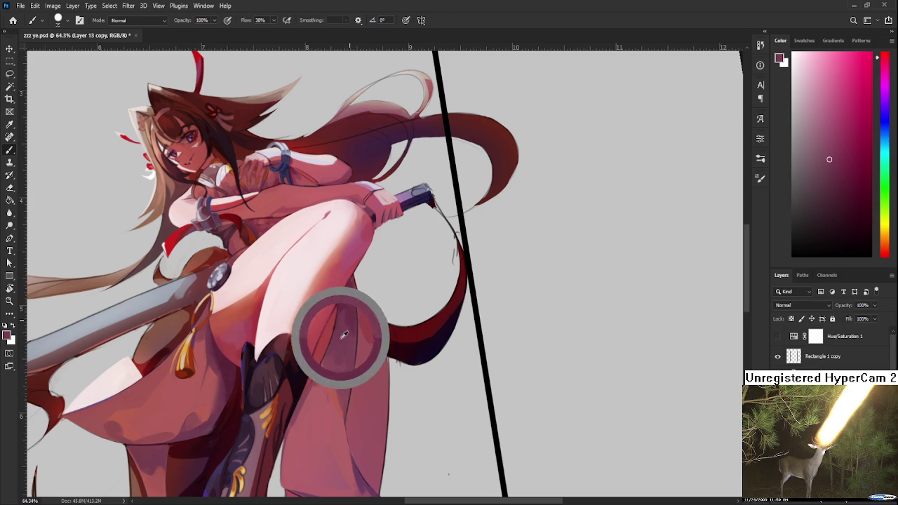
left_click(329, 331, "alt")
key("[")
key("[")
Step: Add a faint blue-purple contour along the inner edge of the lower leg
left_click(337, 327, "alt")
left_click(333, 325, "alt")
left_click(332, 325, "alt")
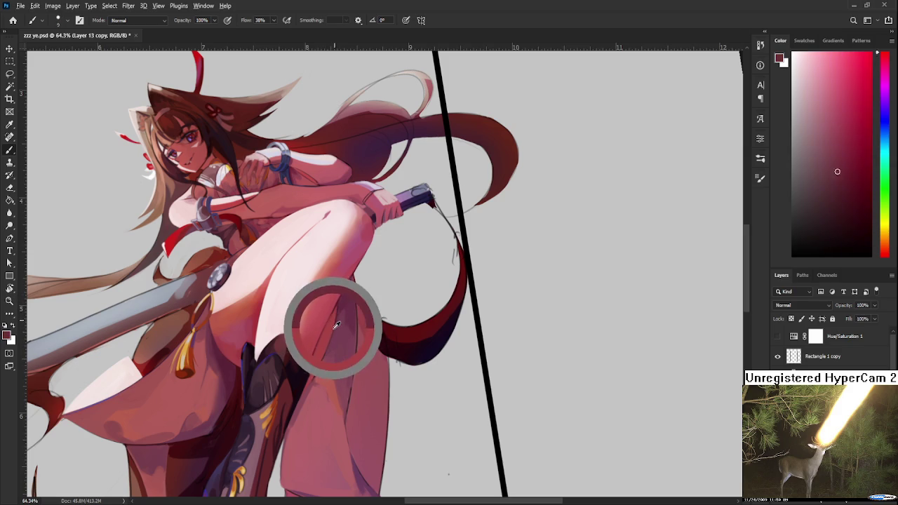
scroll(347, 310, "up", 3)
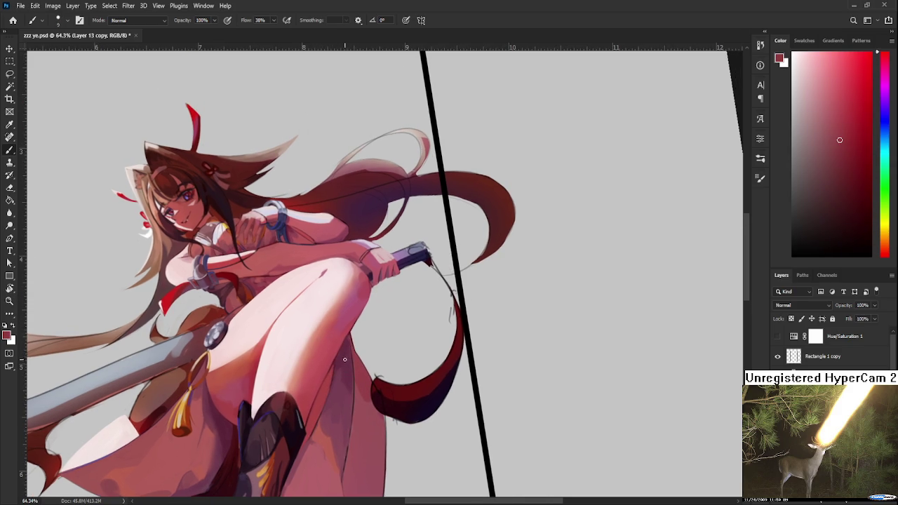
left_click(236, 288, "alt")
left_click(210, 254, "alt")
left_click(283, 223, "alt")
left_click(272, 225, "alt")
left_click_drag(337, 364, 340, 296)
scroll(338, 294, "up", 1)
Step: Edge the leg with a thin dark blue line, then sample its dusty pink-red tones
scroll(337, 294, "up", 1)
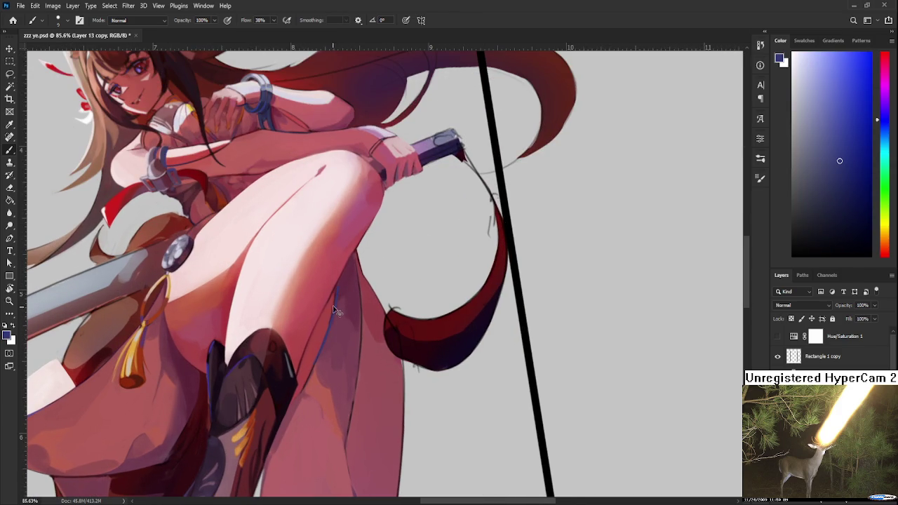
left_click_drag(331, 310, 314, 360)
left_click(340, 316, "alt")
left_click(341, 291, "alt")
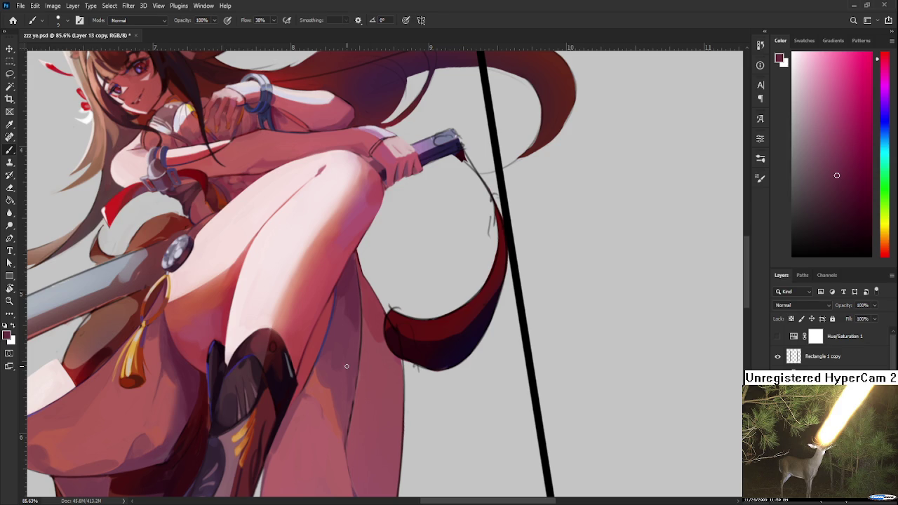
Step: Resample slightly lighter and darker pink tones at spots across the leg
left_click(344, 292, "alt")
left_click(342, 326, "alt")
left_click(342, 304, "alt")
left_click(335, 330, "alt")
left_click(342, 304, "alt")
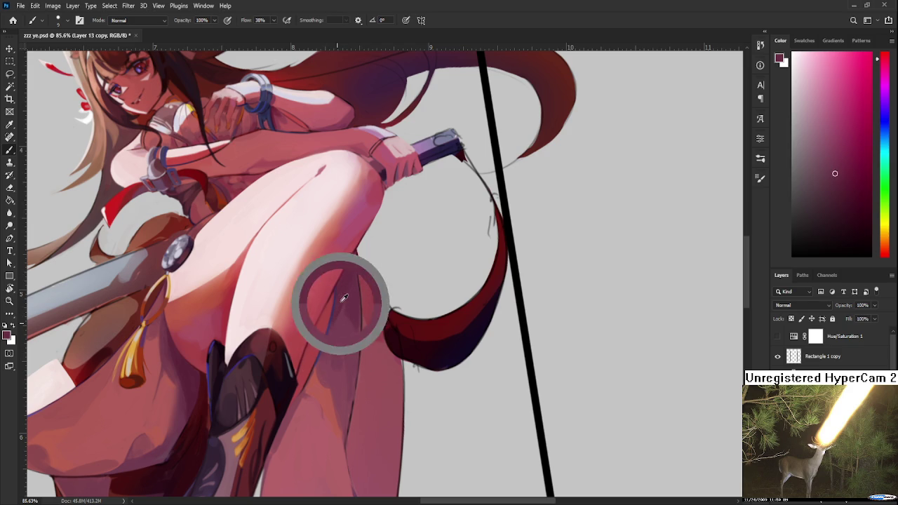
left_click(343, 310, "alt")
left_click(357, 331, "alt")
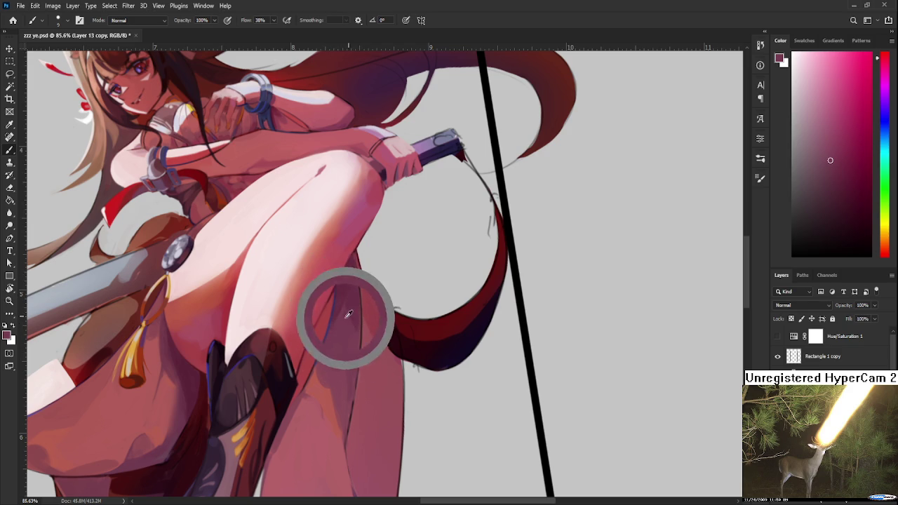
left_click(352, 315, "alt")
left_click(360, 316, "alt")
left_click(358, 304, "alt")
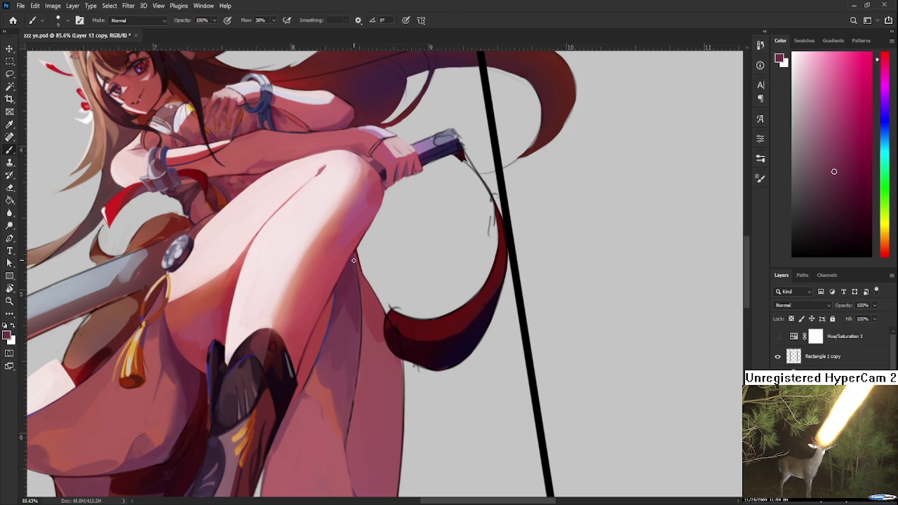
Step: Sample bright, mid and deep shadow tones along the leg's shading
left_click(358, 324, "alt")
left_click(356, 334, "alt")
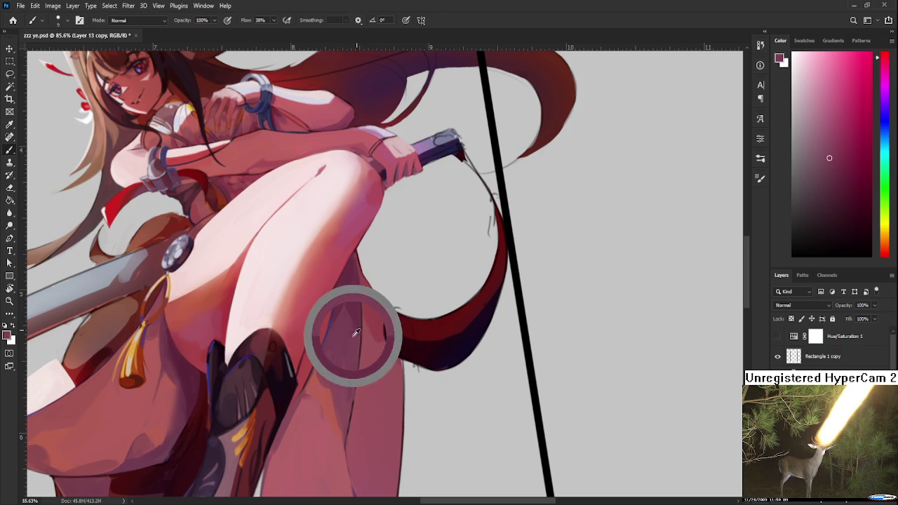
left_click(360, 332, "alt")
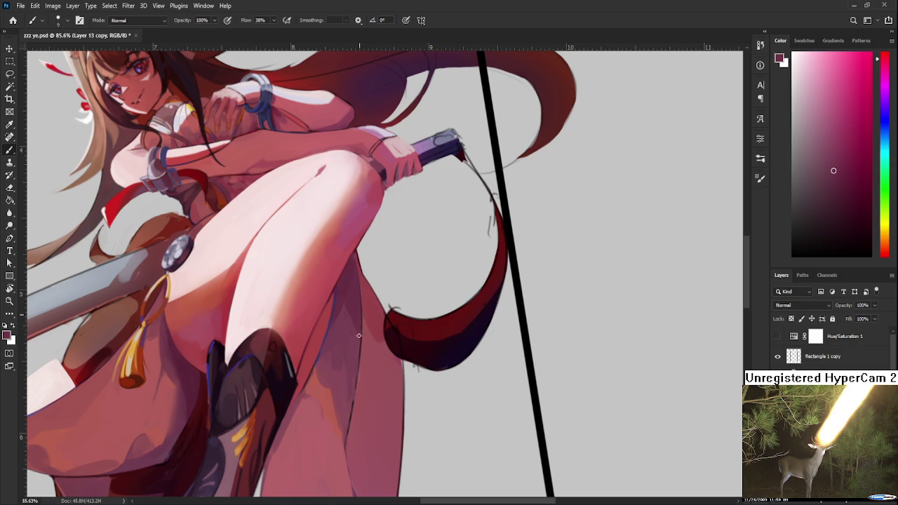
left_click(354, 347, "alt")
left_click(363, 325, "alt")
left_click(360, 261, "alt")
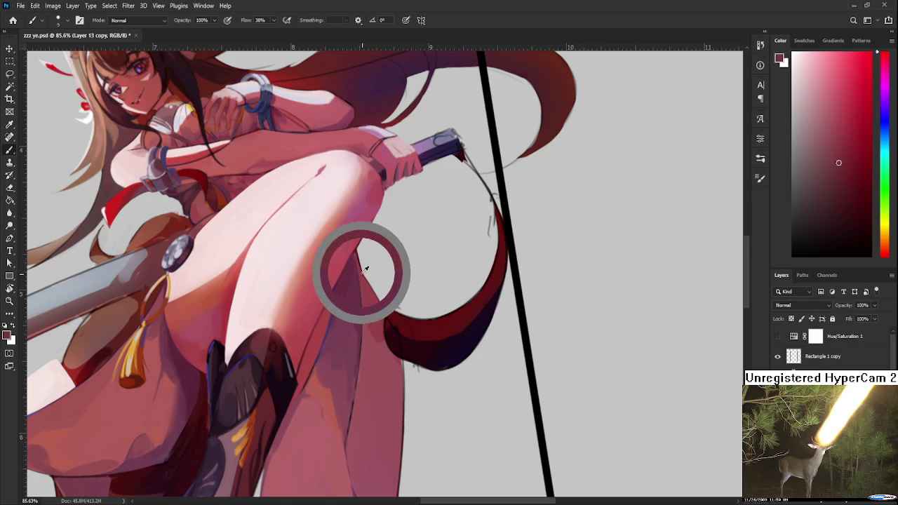
left_click(354, 259, "alt")
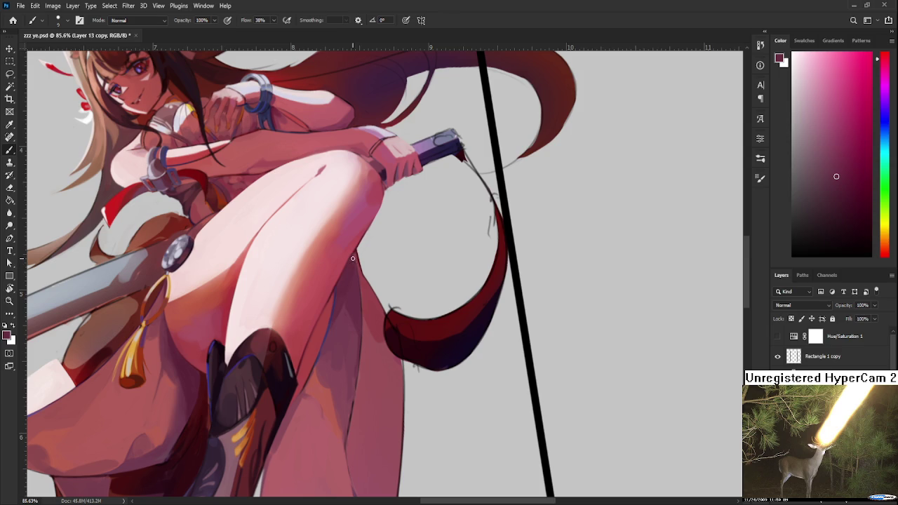
left_click(347, 351, "alt")
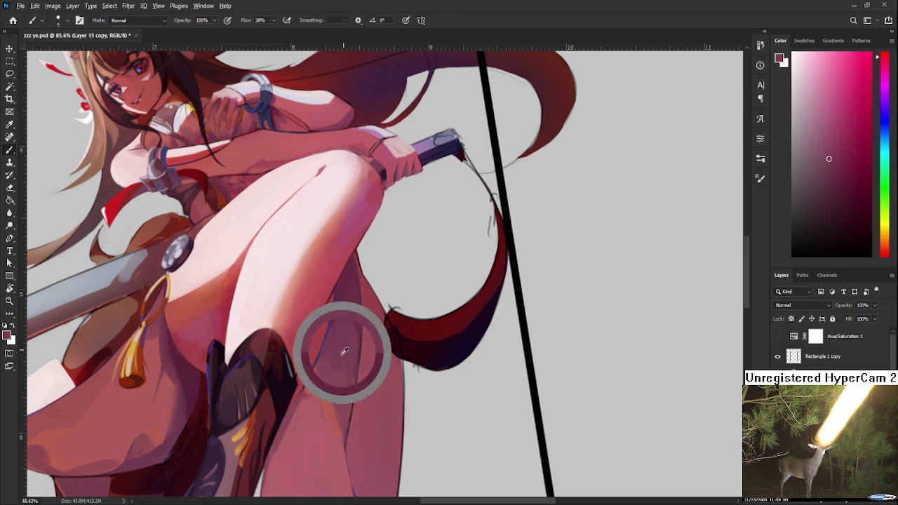
left_click(350, 342, "alt")
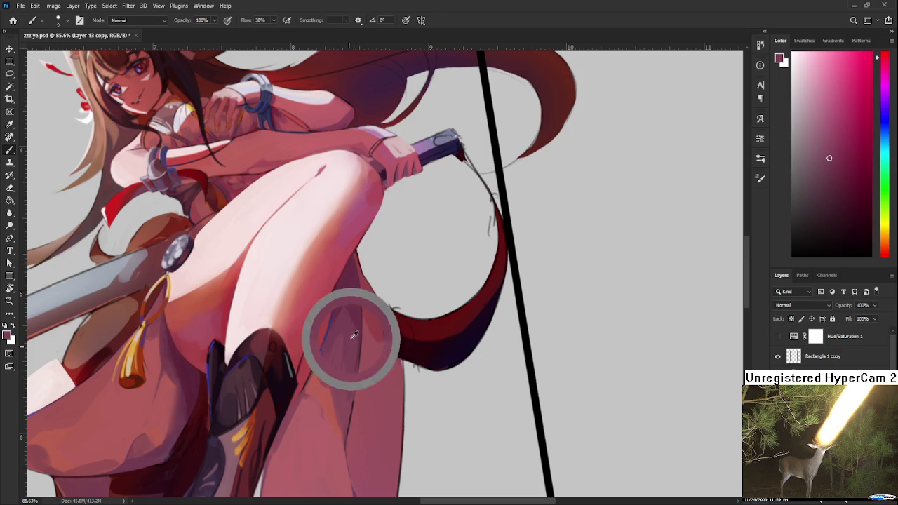
left_click(350, 363, "alt")
left_click(350, 334, "alt")
left_click(350, 347, "alt")
left_click(346, 371, "alt")
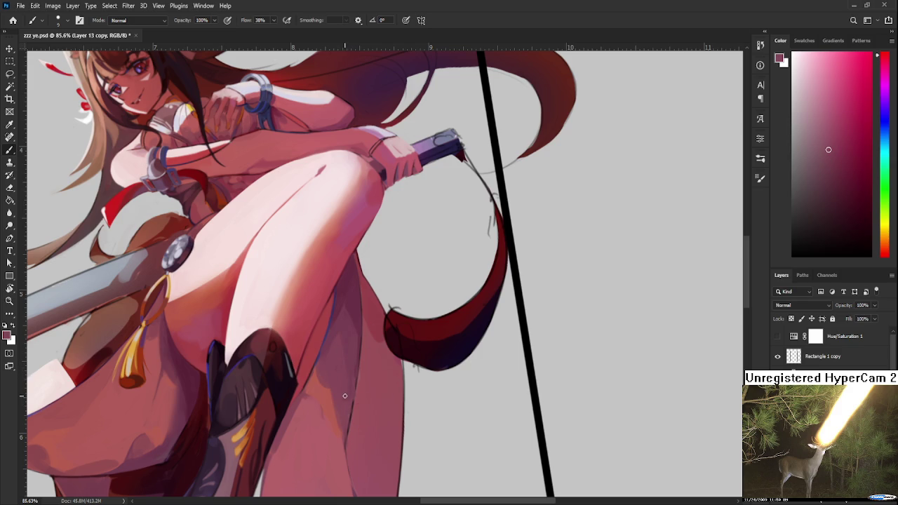
Step: Reframe the leg and enlarge the brush to size 30
left_click_drag(351, 372, 368, 351)
scroll(368, 351, "up", 1)
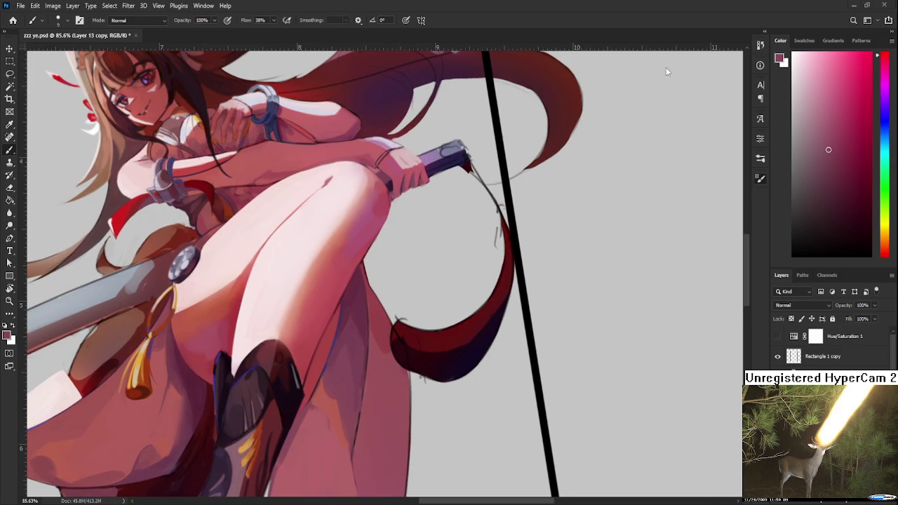
key("]")
key("]")
key("]")
scroll(344, 318, "up", 1)
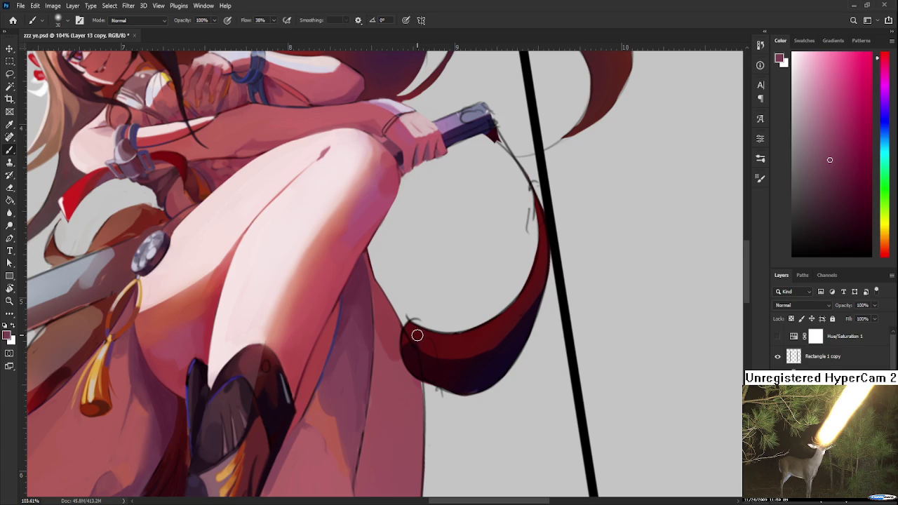
Step: Sample pink shades from the thigh and lower leg at several nearby spots
scroll(415, 335, "up", 2)
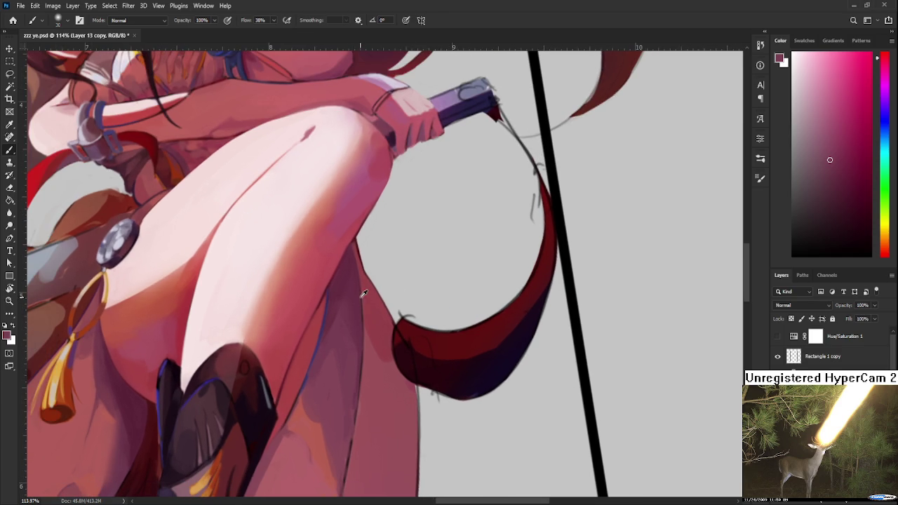
left_click(360, 307, "alt")
left_click(341, 322, "alt")
left_click(349, 320, "alt")
left_click(351, 300, "alt")
left_click(347, 298, "alt")
left_click(358, 322, "alt")
left_click(350, 297, "alt")
left_click(351, 325, "alt")
left_click(338, 347, "alt")
Step: Fine-tune the sampled leg colour, trying both lighter and darker shades
left_click(353, 333, "alt")
left_click(350, 378, "alt")
left_click(353, 373, "alt")
left_click(355, 355, "alt")
left_click(353, 369, "alt")
left_click(353, 358, "alt")
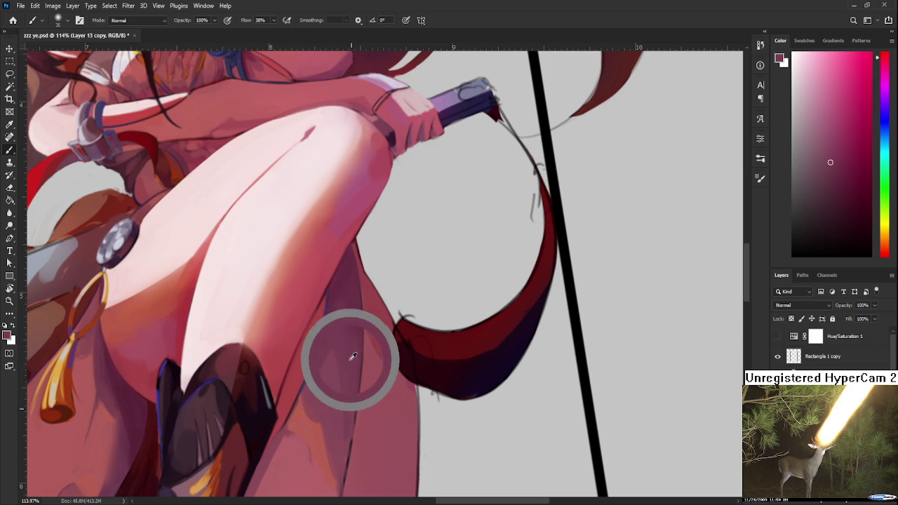
left_click(349, 326, "alt")
left_click(344, 306, "alt")
left_click(342, 310, "alt")
left_click(340, 295, "alt")
Step: Try darker and lighter leg shades and shrink the brush to size 25
left_click_drag(336, 304, 333, 373)
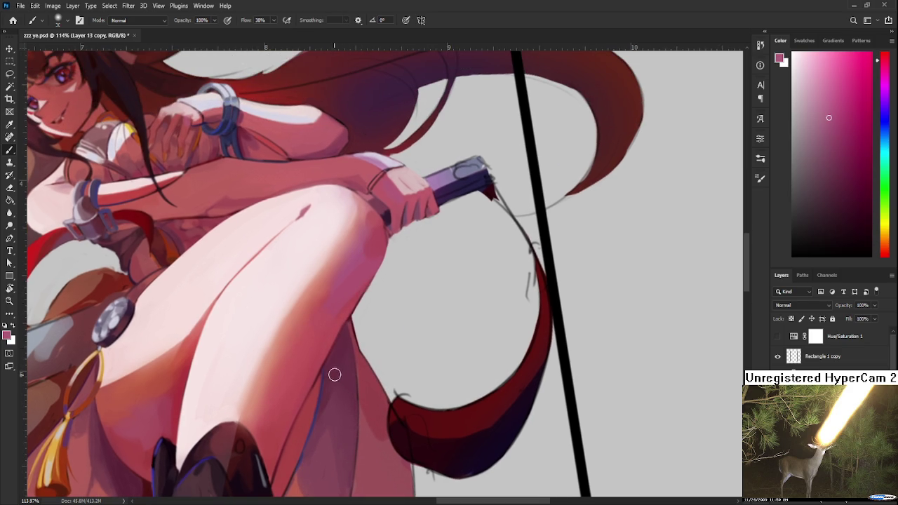
left_click(336, 370, "alt")
left_click(343, 348, "alt")
left_click(346, 352, "alt")
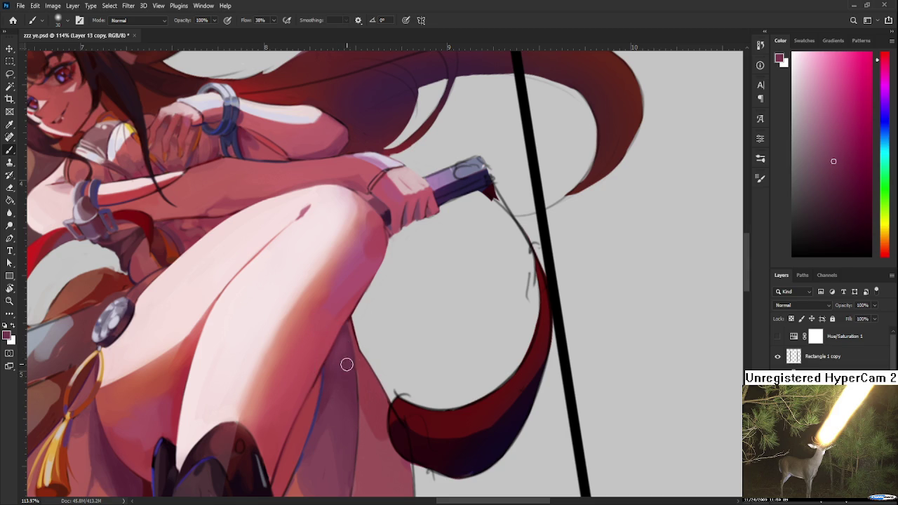
key("bracketleft")
Step: Resample the thigh's shadow colour at nearby spots on the leg
left_click(346, 340, "alt")
left_click(342, 348, "alt")
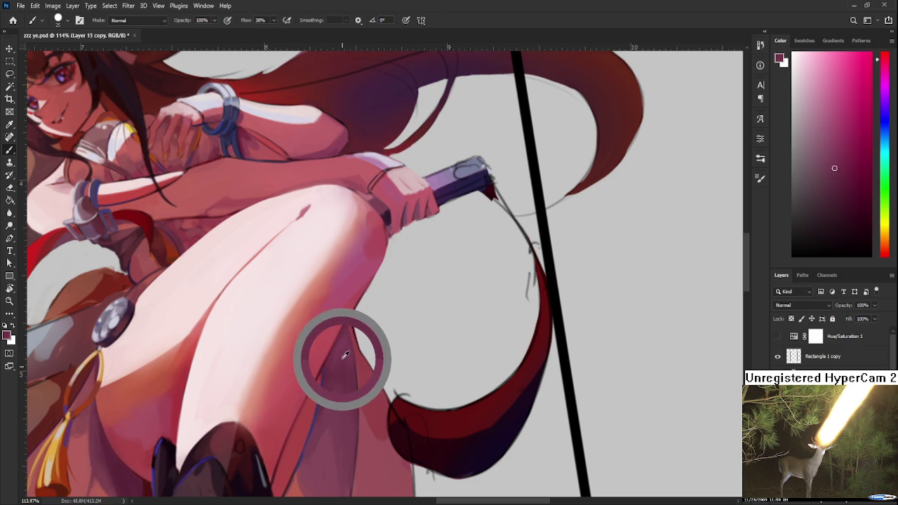
left_click(343, 369, "alt")
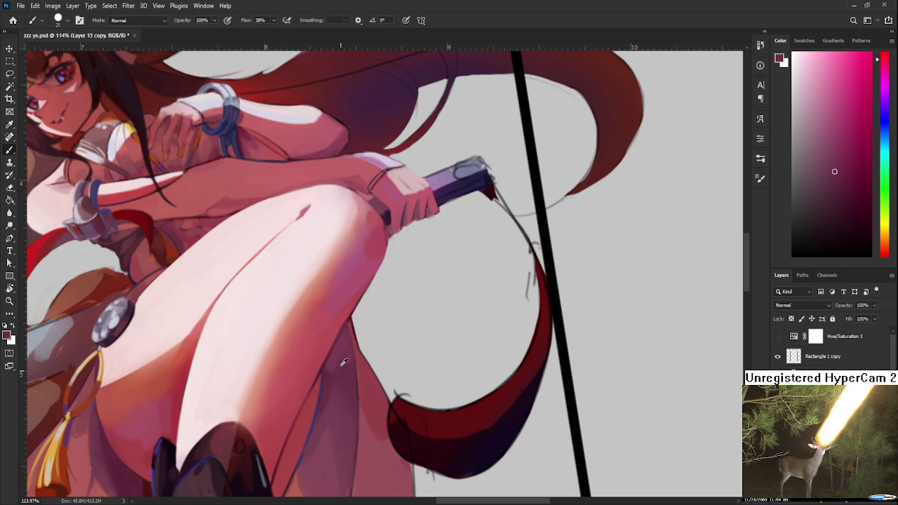
left_click(338, 365, "alt")
left_click(343, 353, "alt")
left_click(344, 363, "alt")
left_click(350, 356, "alt")
left_click(346, 344, "alt")
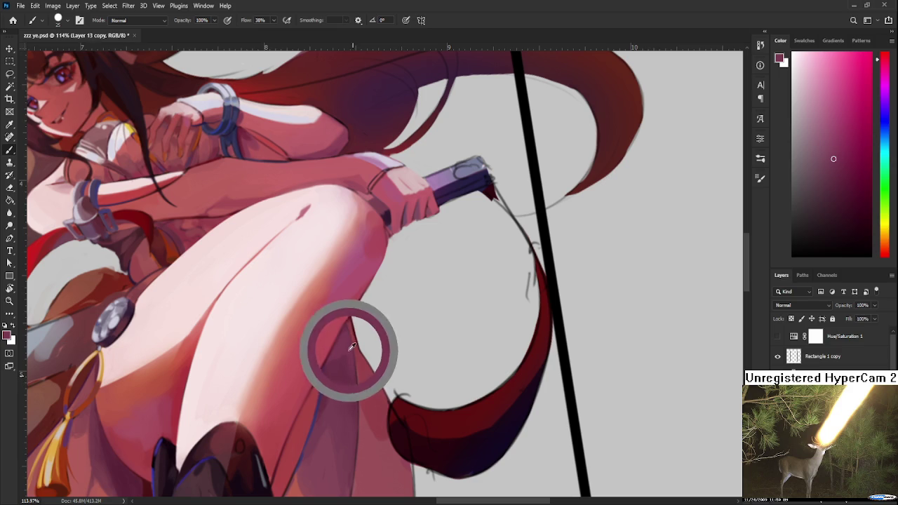
Step: Settle on a darker pink shadow tone from the leg and zoom back out
left_click(345, 363, "alt")
left_click(346, 347, "alt")
left_click(346, 367, "alt")
left_click(346, 359, "alt")
left_click(343, 373, "alt")
left_click(346, 365, "alt")
left_click(344, 358, "alt")
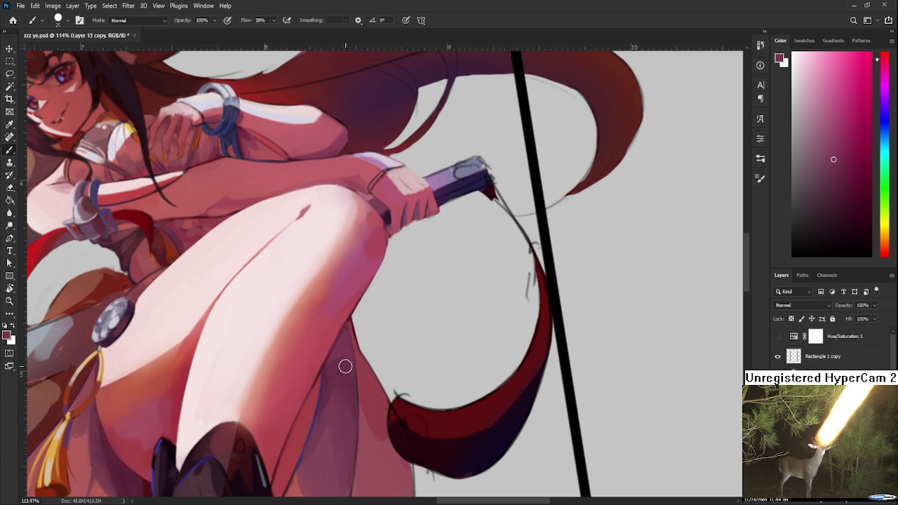
scroll(410, 425, "down", 3)
scroll(406, 393, "down", 2)
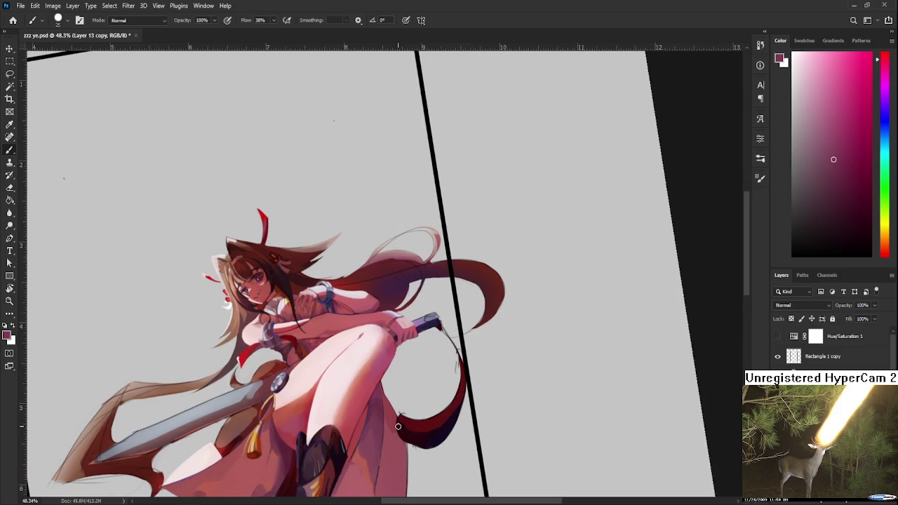
Step: Sample the thigh's skin tone and brush a darker shadow onto the inner thigh
scroll(404, 366, "up", 2)
scroll(390, 382, "up", 2)
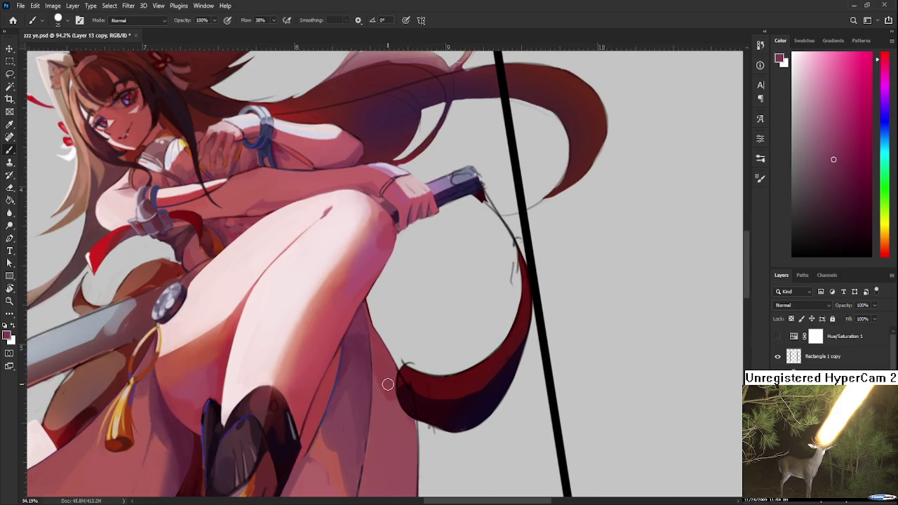
left_click(361, 326, "alt")
left_click_drag(351, 364, 347, 367)
Step: Resample lighter and darker shadow tones from the thigh
left_click(364, 361, "alt")
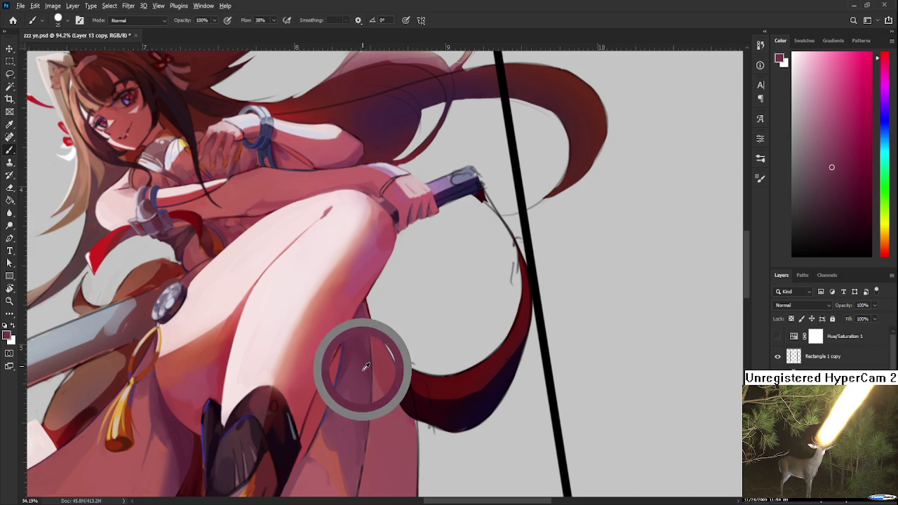
left_click(358, 329, "alt")
left_click(361, 339, "alt")
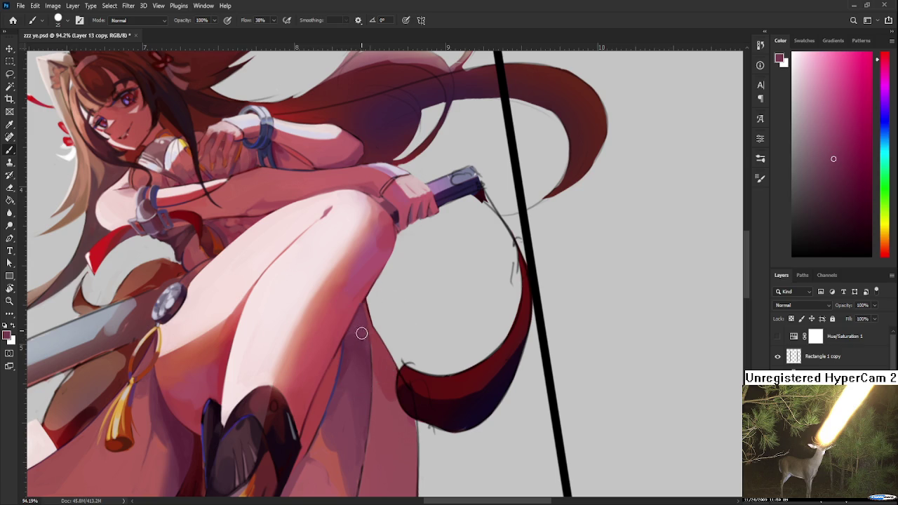
left_click(361, 339, "alt")
left_click(364, 327, "alt")
left_click(363, 327, "alt")
left_click(364, 330, "alt")
left_click(364, 337, "alt")
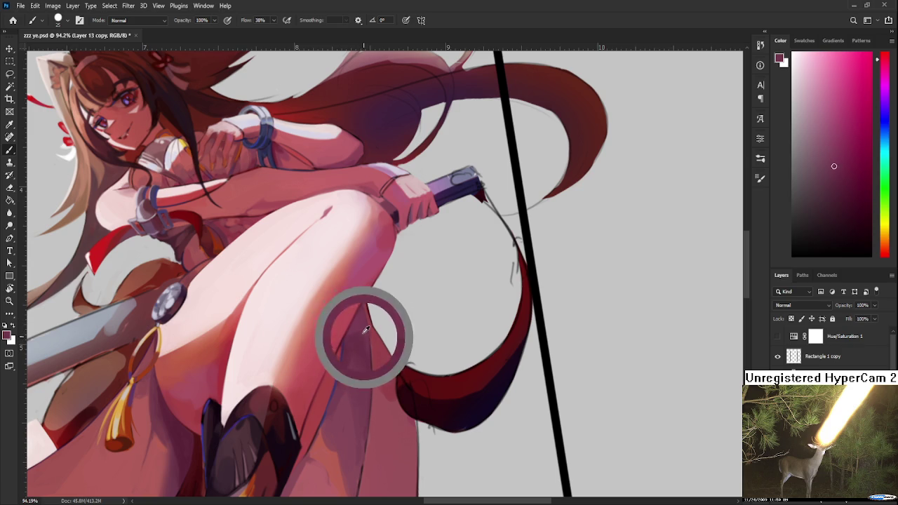
left_click(363, 337, "alt")
Step: Compare pink skin tones across the thigh shadow
left_click(361, 344, "alt")
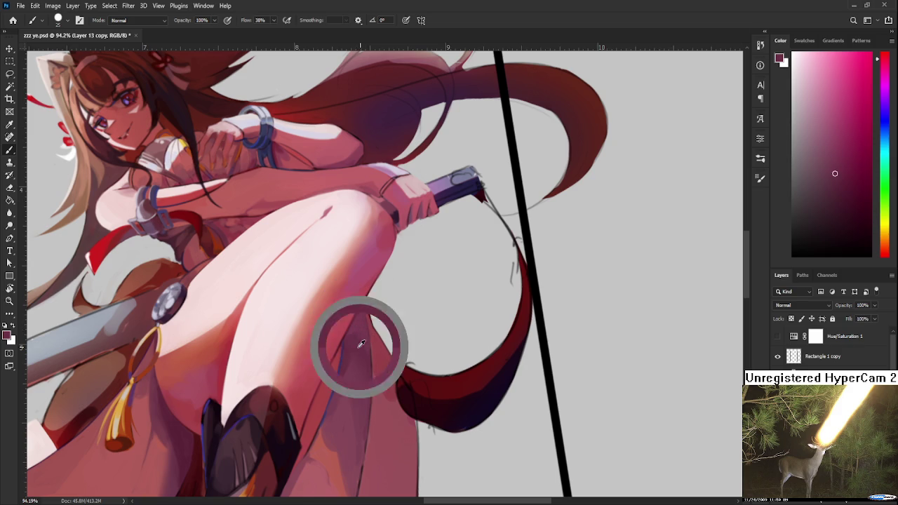
left_click(361, 344, "alt")
left_click(357, 341, "alt")
left_click(368, 343, "alt")
left_click(369, 341, "alt")
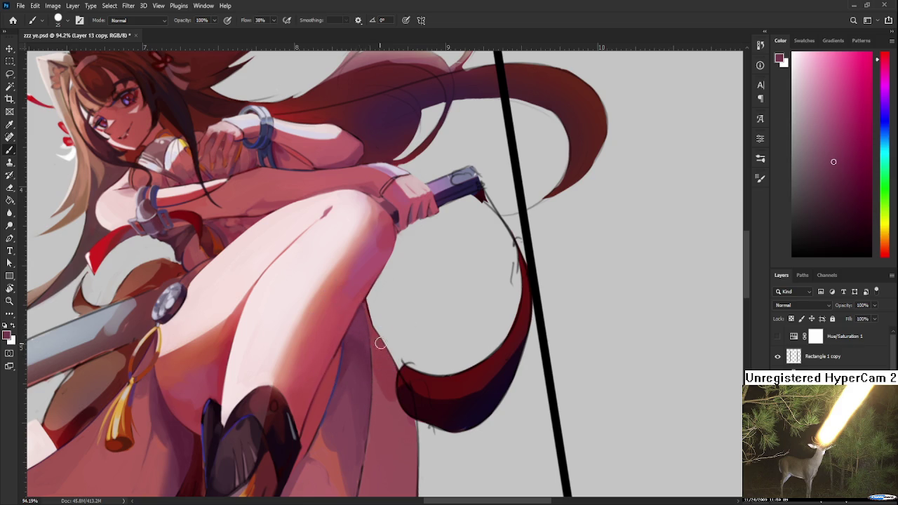
scroll(390, 339, "down", 5)
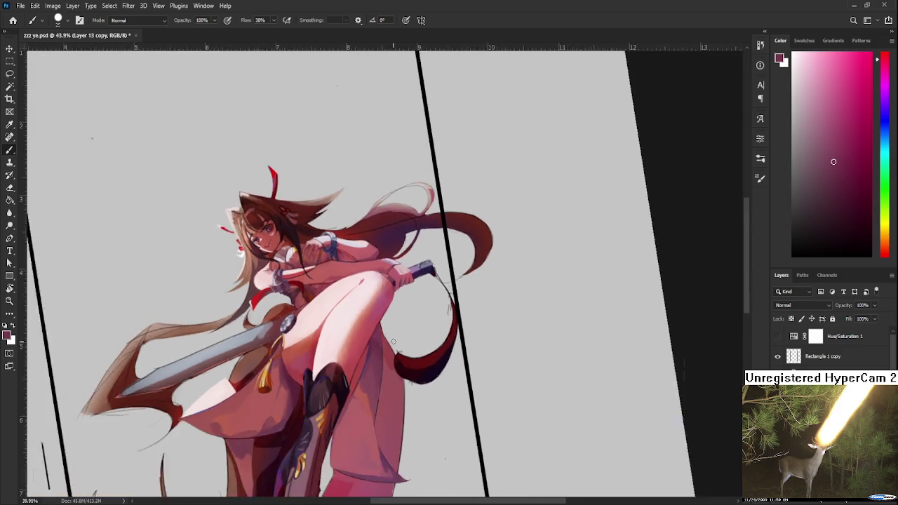
scroll(369, 355, "up", 3)
scroll(368, 356, "up", 2)
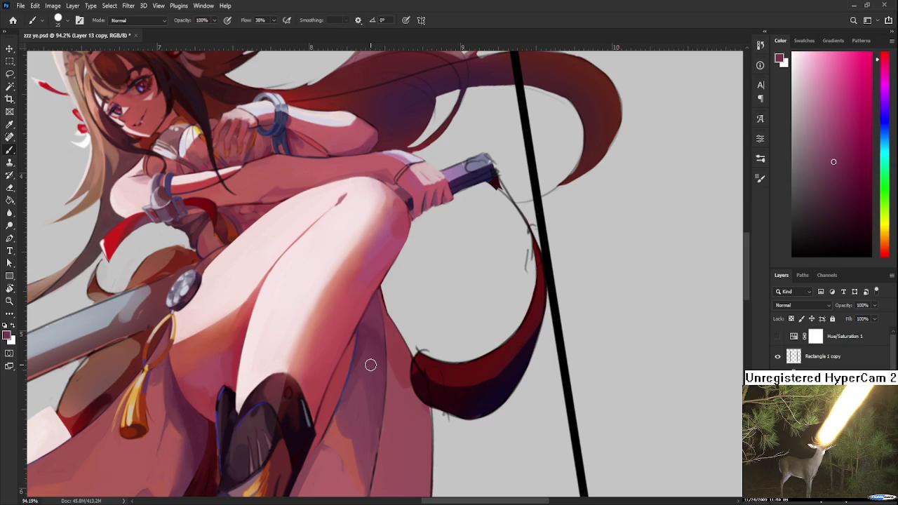
Step: Sample darker and lighter thigh tones, then reds and muted pinks lower down the leg
left_click(380, 312, "alt")
left_click(373, 316, "alt")
left_click(378, 303, "alt")
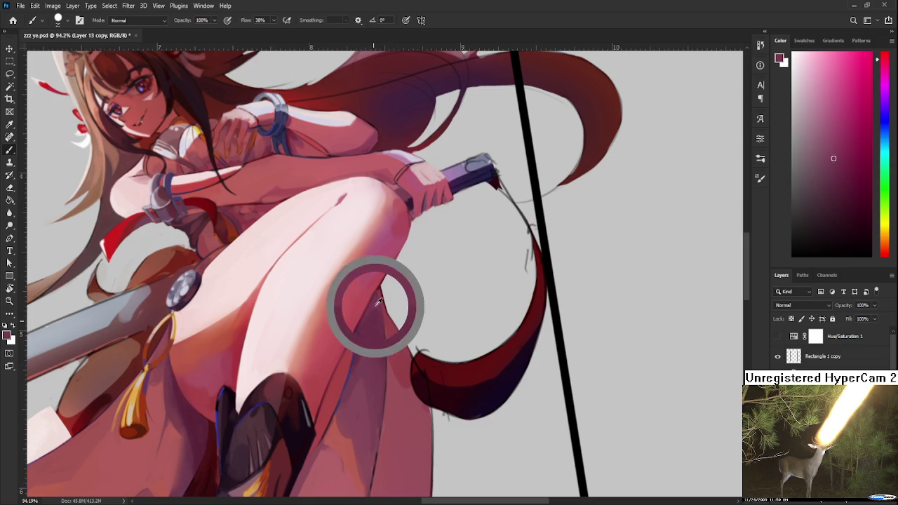
left_click(380, 312, "alt")
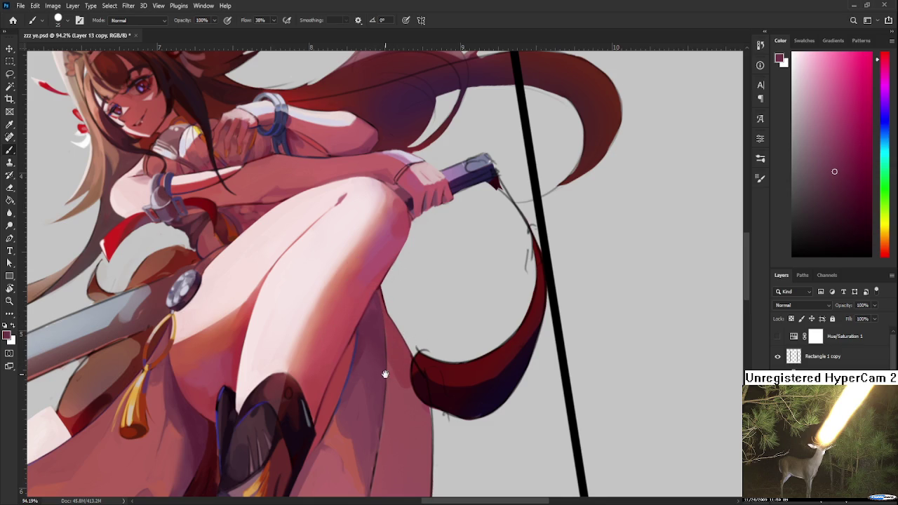
left_click_drag(385, 371, 377, 325)
left_click(337, 379, "alt")
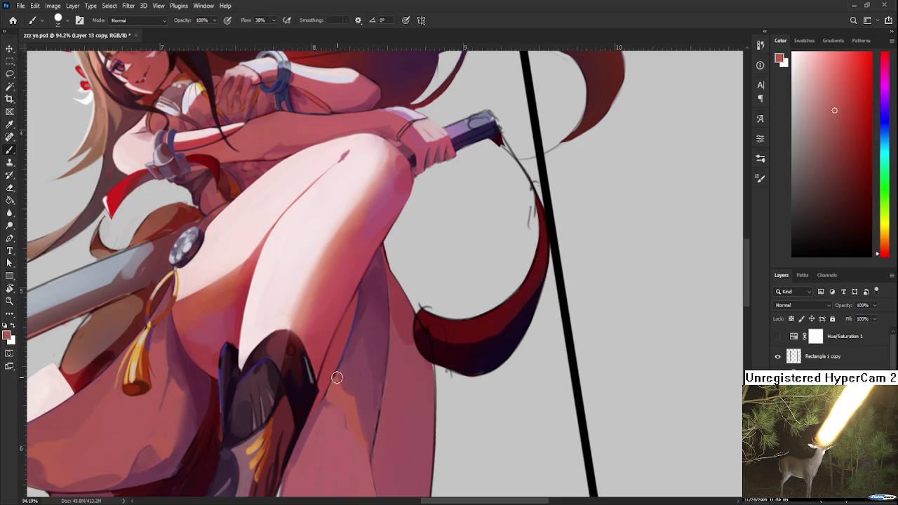
left_click(348, 371, "alt")
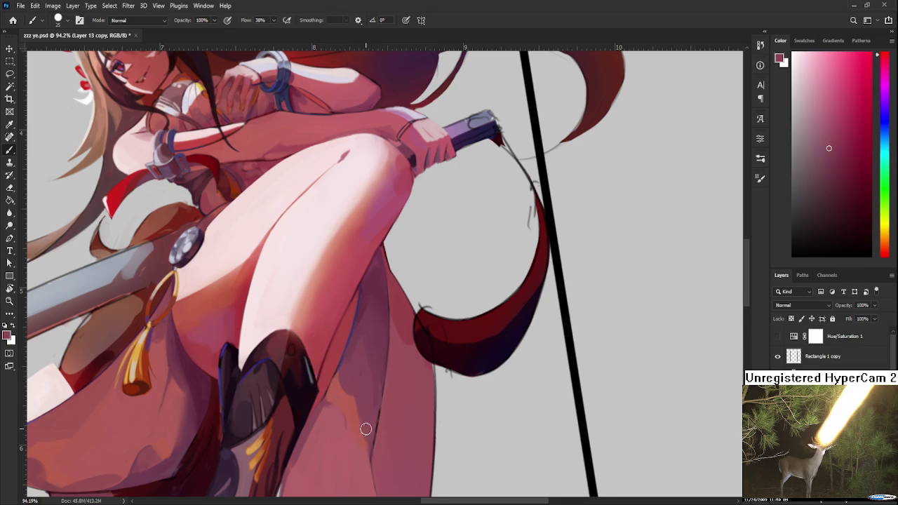
Step: Pan and zoom to bring the lower garment into view
left_click_drag(380, 414, 381, 362)
scroll(381, 361, "down", 3)
scroll(379, 358, "down", 2)
scroll(383, 340, "down", 2)
scroll(414, 331, "up", 2)
scroll(435, 324, "up", 2)
scroll(463, 316, "up", 2)
scroll(490, 308, "up", 1)
Step: Tilt the canvas and darken a small patch on the garment fold with sampled pinks
key("r")
mouse_move(489, 308)
left_mouse_down()
mouse_move(356, 311)
mouse_move(375, 318)
left_mouse_up()
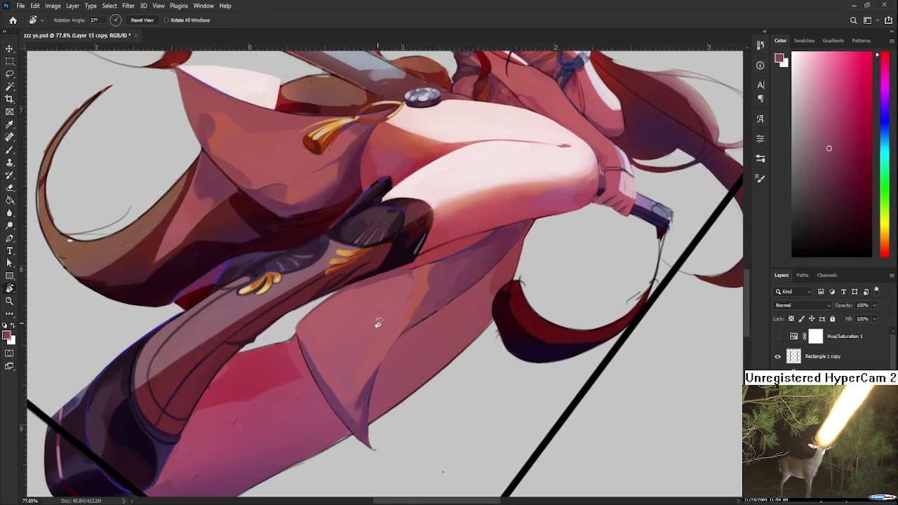
key("b")
left_click(367, 364, "alt")
left_click(361, 372, "alt")
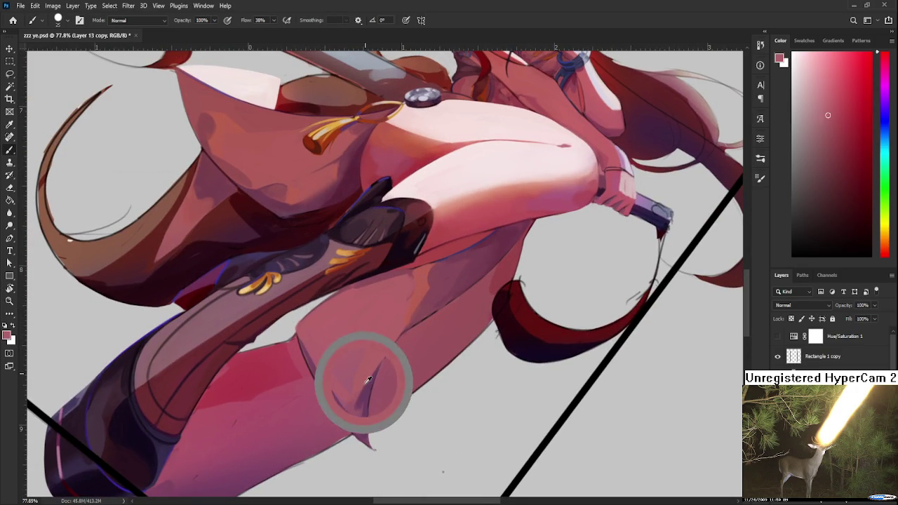
left_click(429, 303, "alt")
left_click_drag(445, 299, 436, 296)
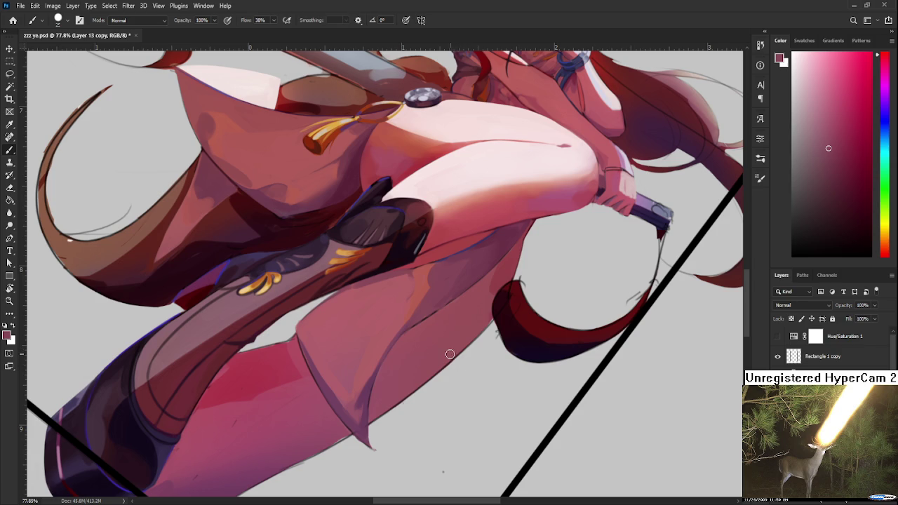
Step: Discard a dark stroke along the fold and resample the garment's pink and red shades
left_click(362, 411, "alt")
left_click_drag(348, 374, 360, 423)
key("ctrl+z")
left_click(362, 372, "alt")
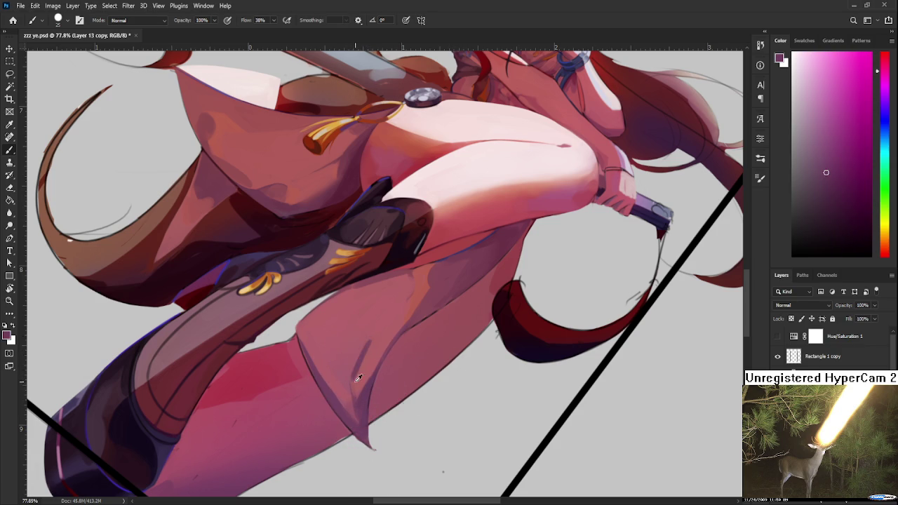
left_click(368, 395, "alt")
left_click(382, 339, "alt")
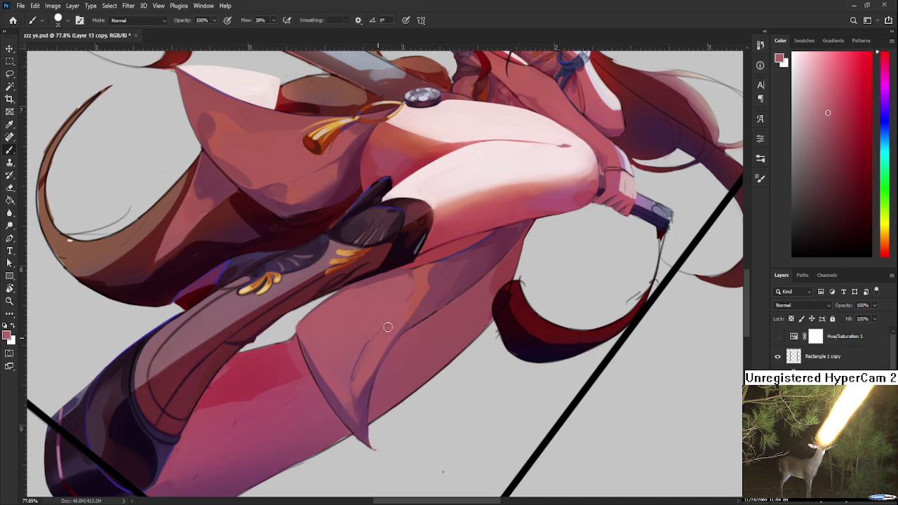
Step: Turn the canvas back to nearly upright
key("r")
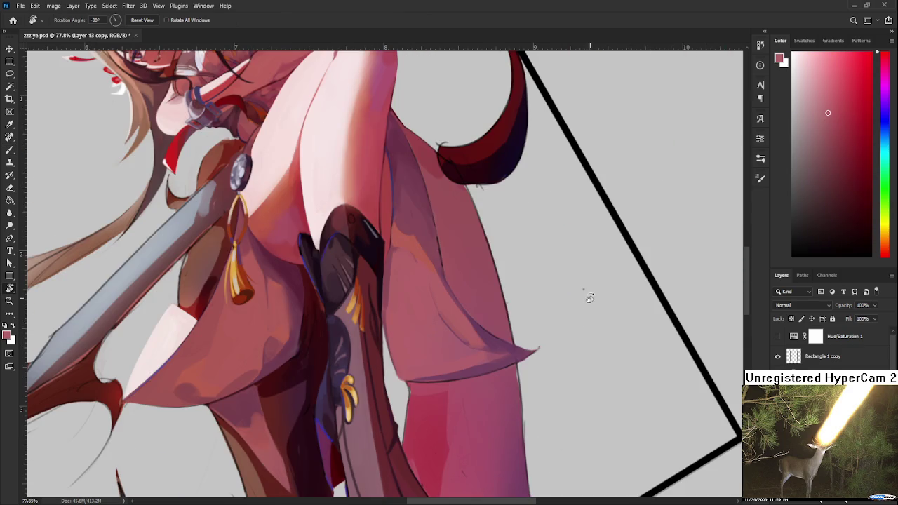
scroll(588, 301, "down", 5)
scroll(588, 296, "up", 3)
scroll(588, 297, "up", 3)
left_click_drag(585, 297, 511, 369)
Step: With the Brush, shift the figure left and sample lower-leg tones until a mid-pink is picked
key("b")
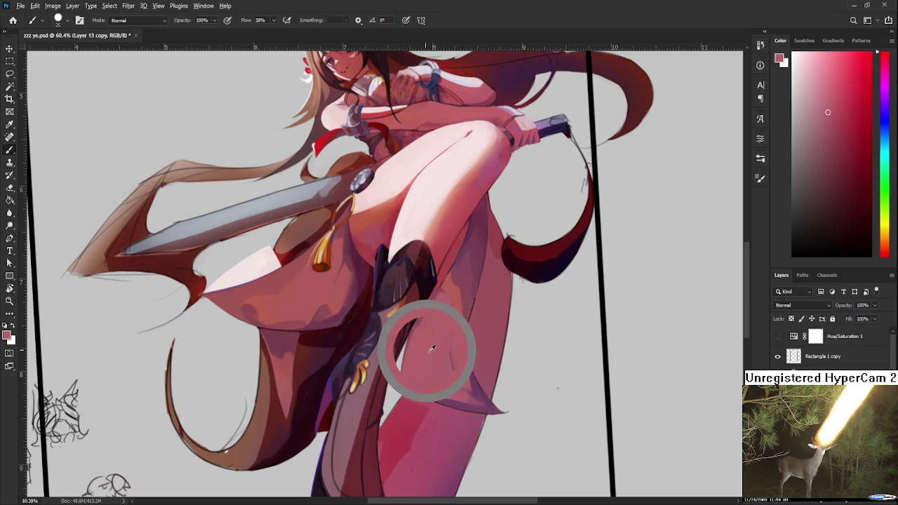
left_click(449, 370, "alt")
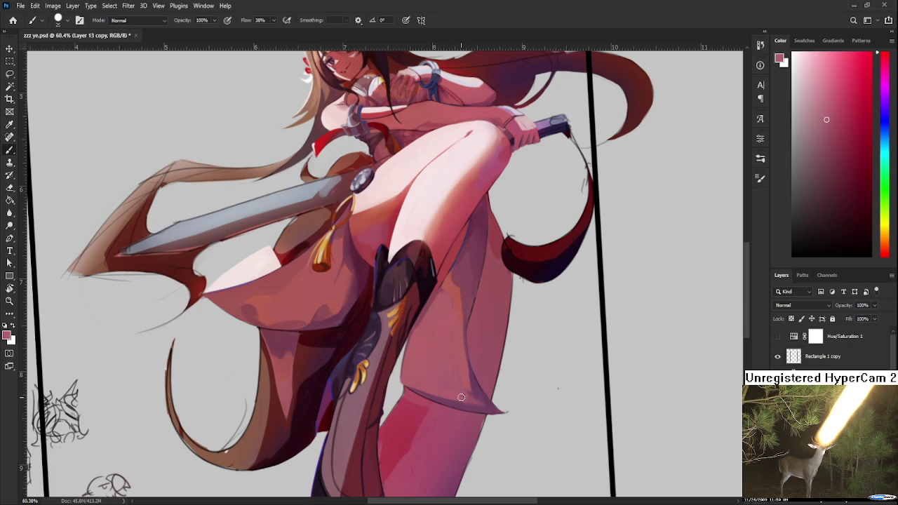
left_click_drag(509, 301, 486, 303)
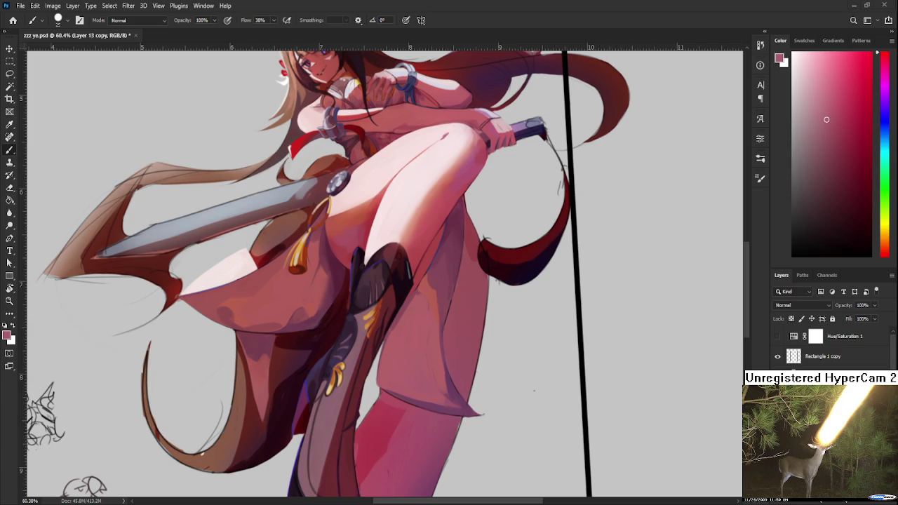
left_click(444, 318, "alt")
left_click(433, 388, "alt")
left_click(439, 336, "alt")
left_click(438, 361, "alt")
left_click(425, 372, "alt")
left_click(441, 359, "alt")
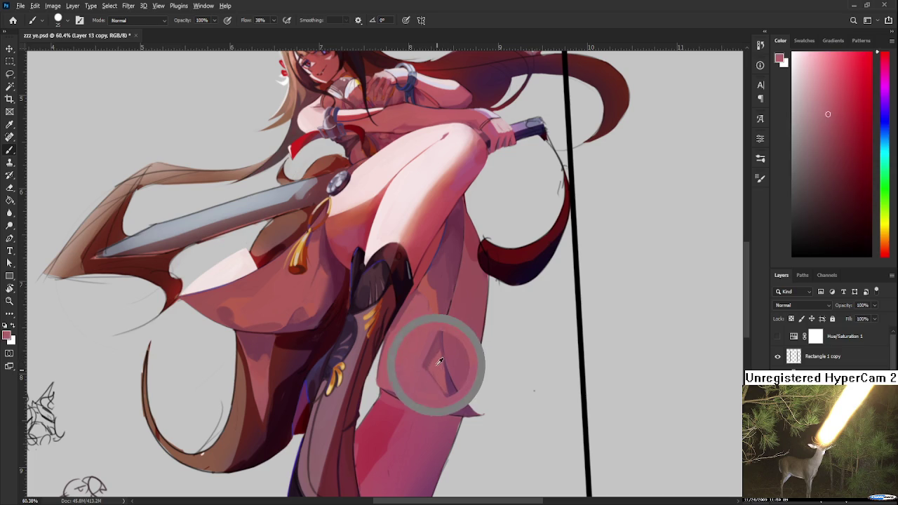
left_click(431, 361, "alt")
left_click(423, 371, "alt")
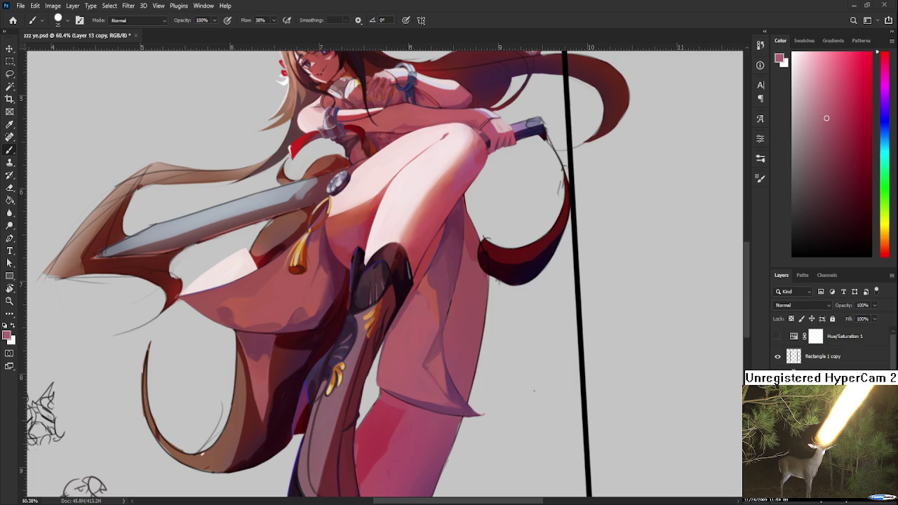
scroll(407, 355, "up", 1)
left_click(432, 302, "alt")
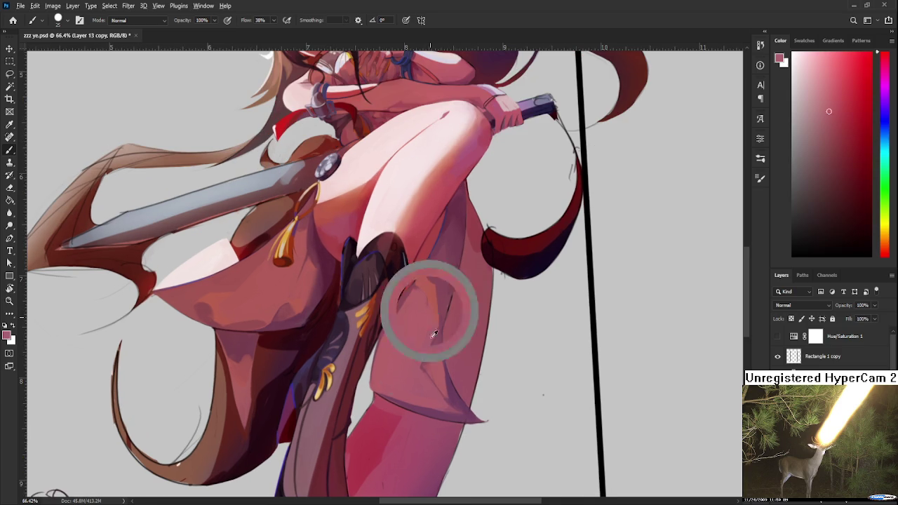
left_click(425, 379, "alt")
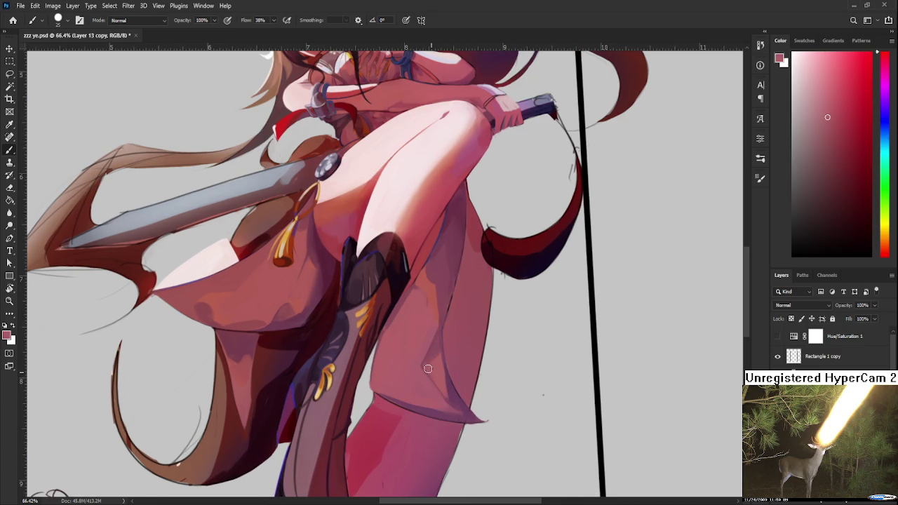
left_click(434, 374, "alt")
left_click(438, 379, "alt")
left_click(451, 393, "alt")
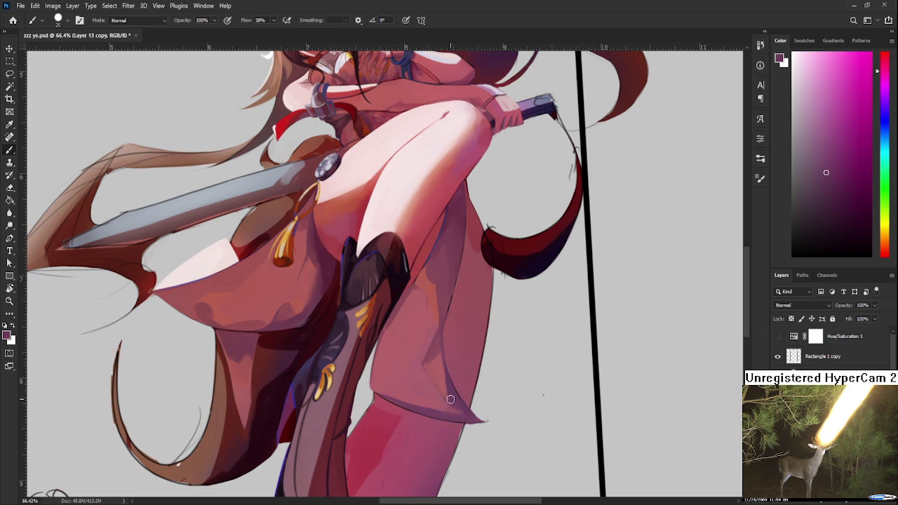
left_click(456, 405, "alt")
left_click(463, 414, "alt")
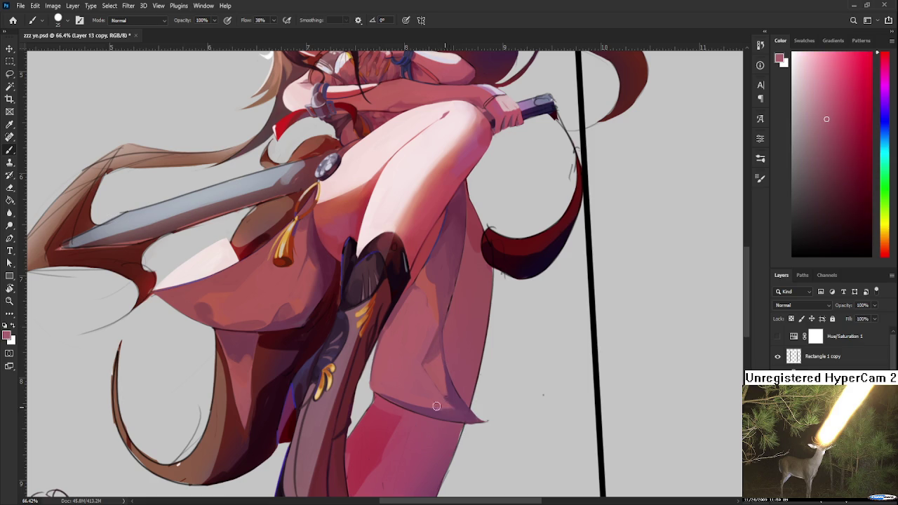
left_click(446, 409, "alt")
left_click(439, 407, "alt")
scroll(566, 381, "up", 1)
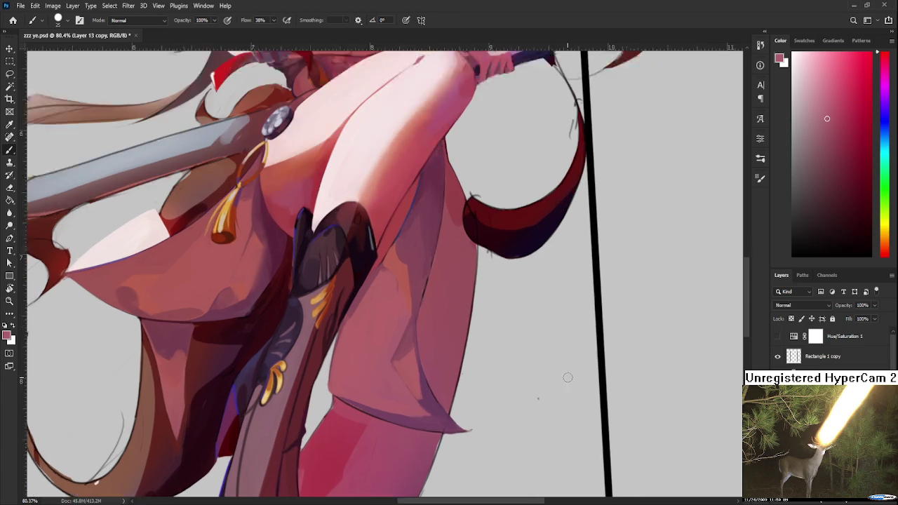
Step: Zoom in and sample muted purple-pinks from the girl's leg
scroll(566, 381, "up", 1)
left_click(405, 348, "alt")
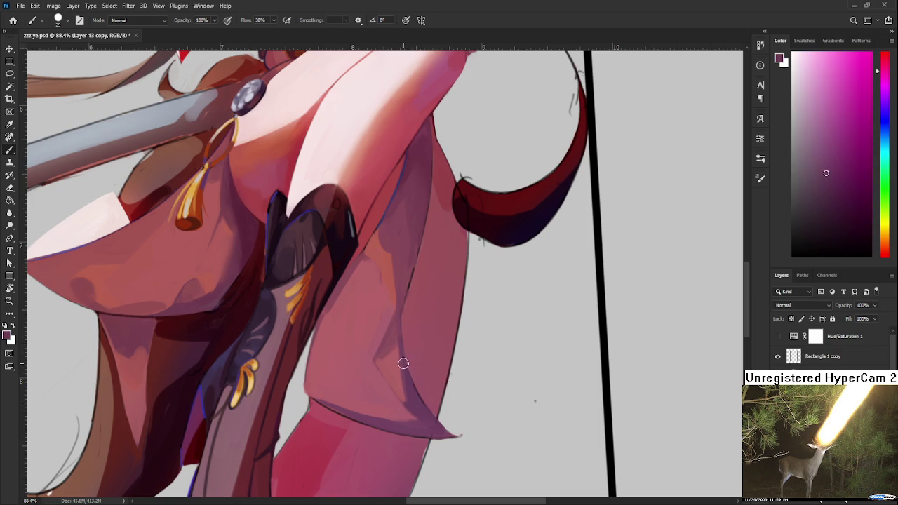
left_click(408, 379, "alt")
left_click(408, 387, "alt")
left_click(420, 407, "alt")
Step: Darken the shading along the fabric fold, then pick lighter pinks from the fold
left_click(412, 402)
mouse_move(412, 401)
left_mouse_down()
mouse_move(399, 357)
mouse_move(401, 393)
mouse_move(413, 401)
left_mouse_up()
left_click(410, 407, "alt")
left_click(415, 413, "alt")
left_click(414, 413, "alt")
key("bracketright")
key("bracketright")
key("bracketright")
Step: Shrink the brush and rotate the canvas view to tilt the drawing
key("bracketleft")
key("bracketleft")
key("bracketleft")
scroll(405, 422, "down", 2)
key("r")
mouse_move(402, 391)
left_mouse_down()
mouse_move(455, 381)
mouse_move(445, 337)
left_mouse_up()
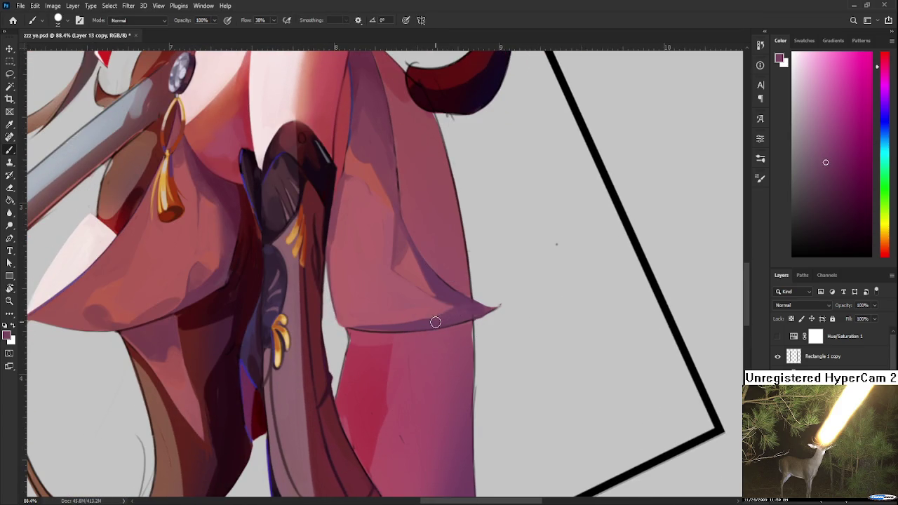
Step: Sample slightly darker pinks around the pointed sleeve tip, then go to the Home screen
left_click(457, 301, "alt")
left_click(487, 264, "alt")
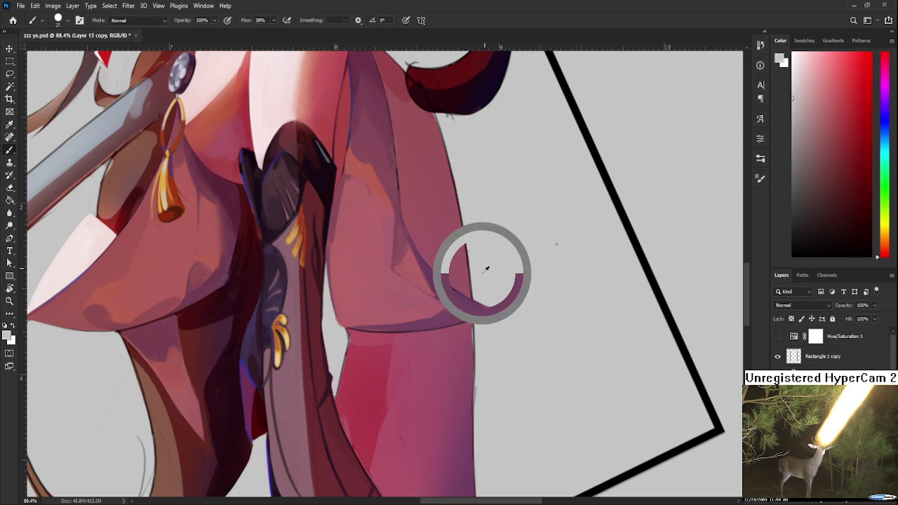
left_click_drag(491, 267, 449, 312)
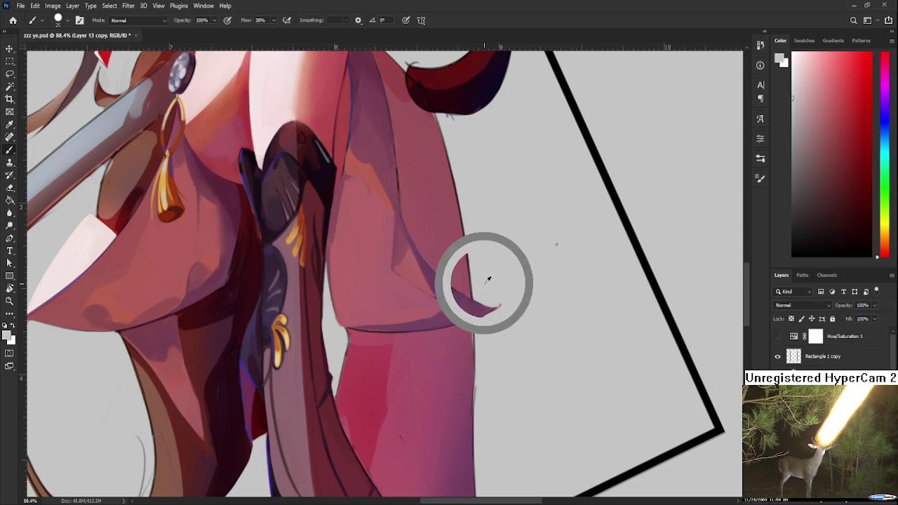
left_click(450, 312, "alt")
left_click(456, 303, "alt")
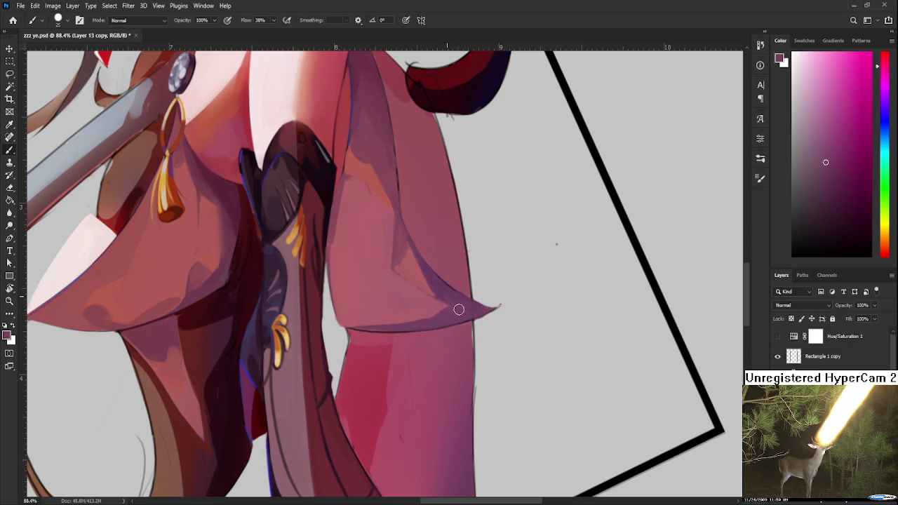
left_click(452, 294, "alt")
left_click(455, 301, "alt")
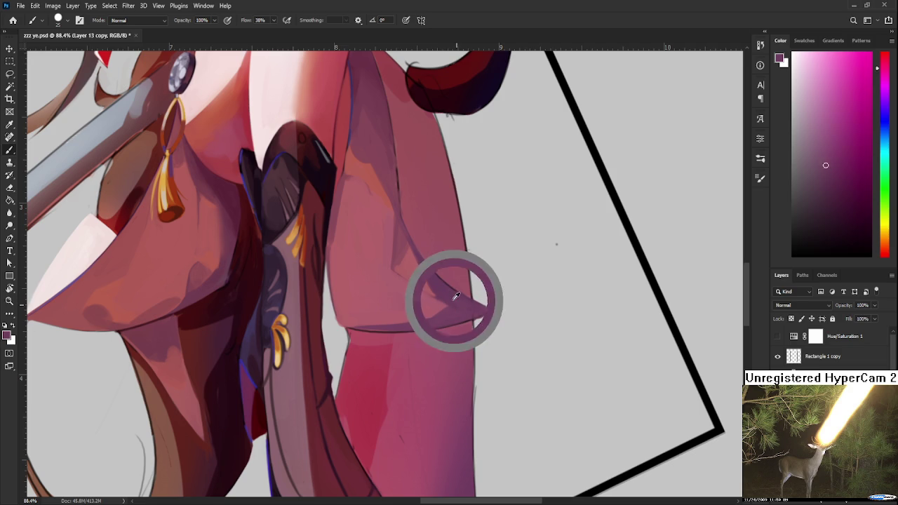
left_click(456, 318, "alt")
left_click(461, 315, "alt")
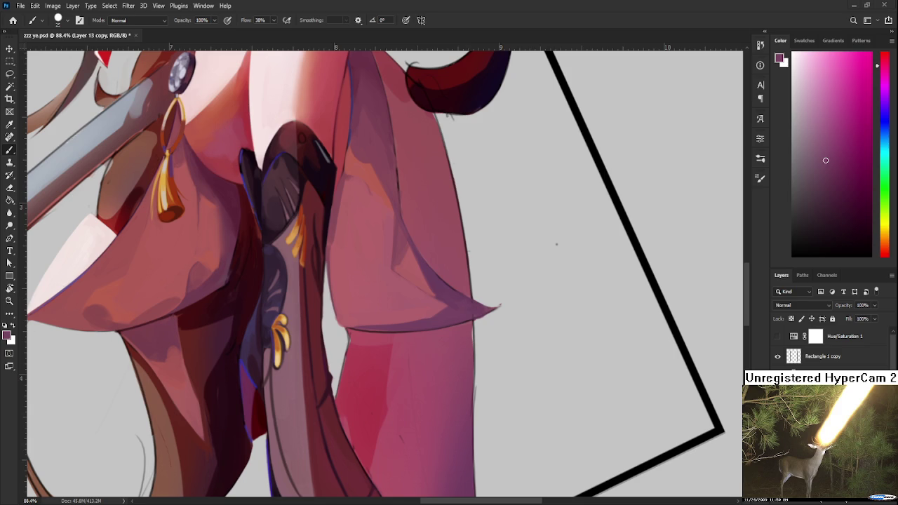
left_click(12, 20)
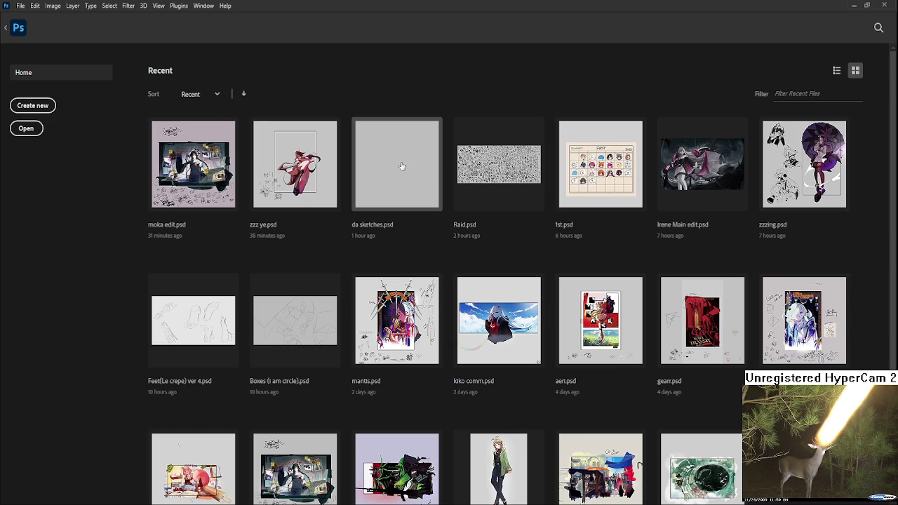
Step: Open Raid.psd from the Recent files grid on the Home screen
left_click(464, 169)
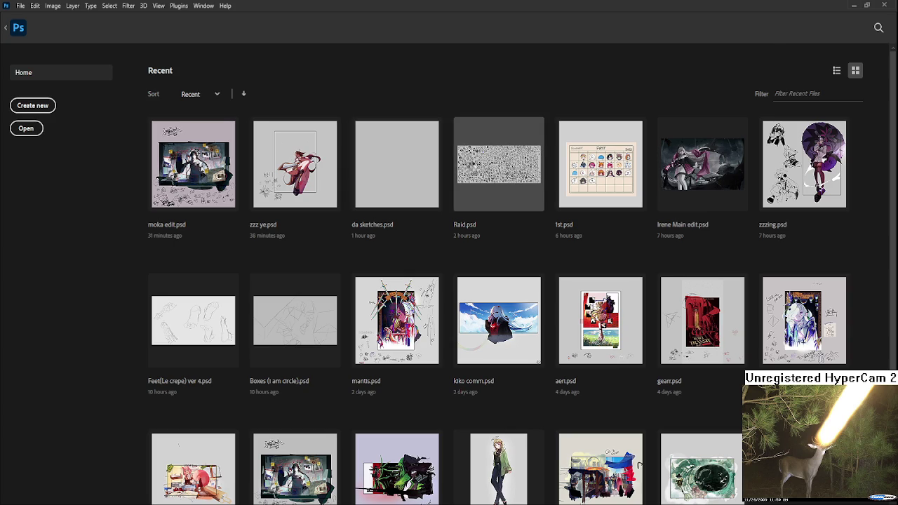
scroll(410, 259, "up", 5)
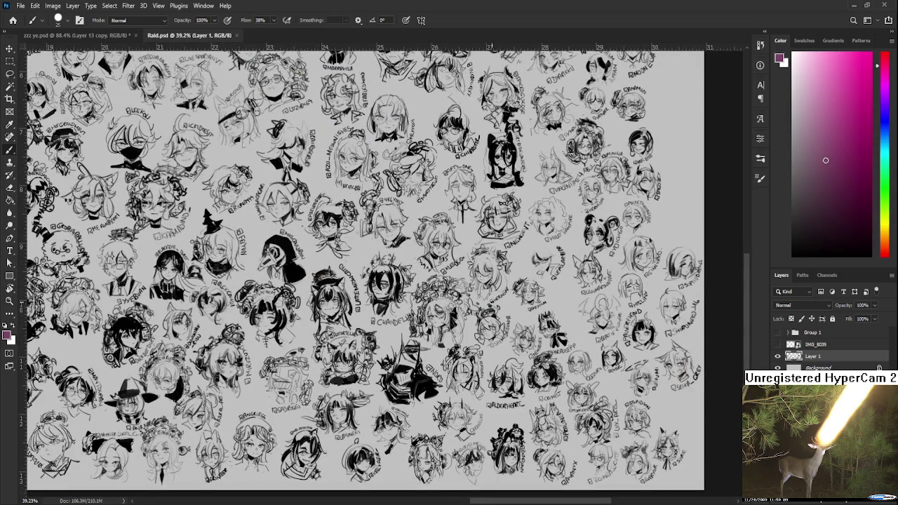
Step: Zoom and pan around the Raid.psd sheet of sketched heads
scroll(555, 298, "up", 2)
scroll(555, 298, "up", 1)
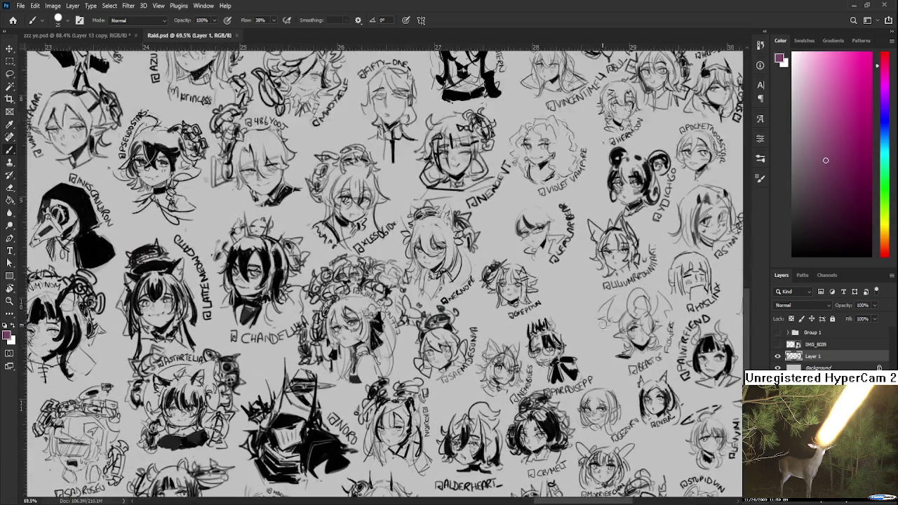
scroll(557, 300, "up", 1)
left_click_drag(558, 300, 543, 286)
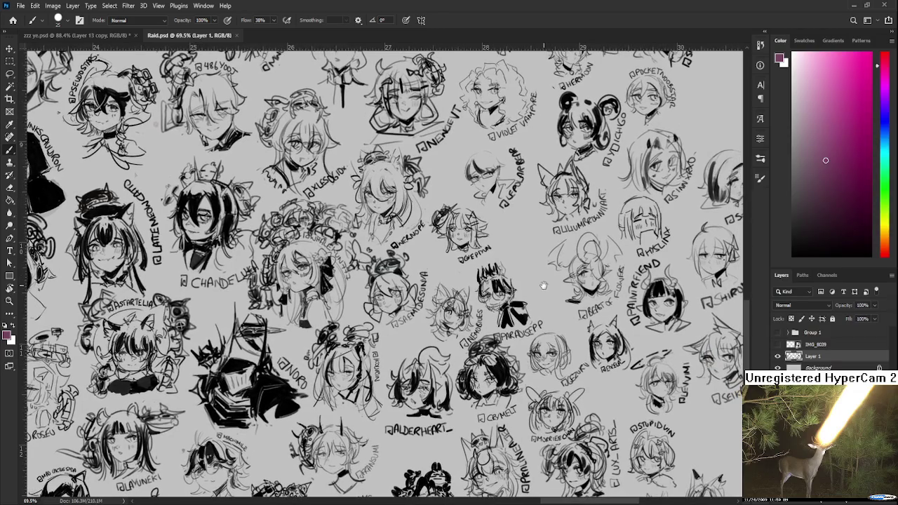
scroll(576, 339, "down", 1)
scroll(561, 316, "down", 1)
scroll(547, 293, "down", 1)
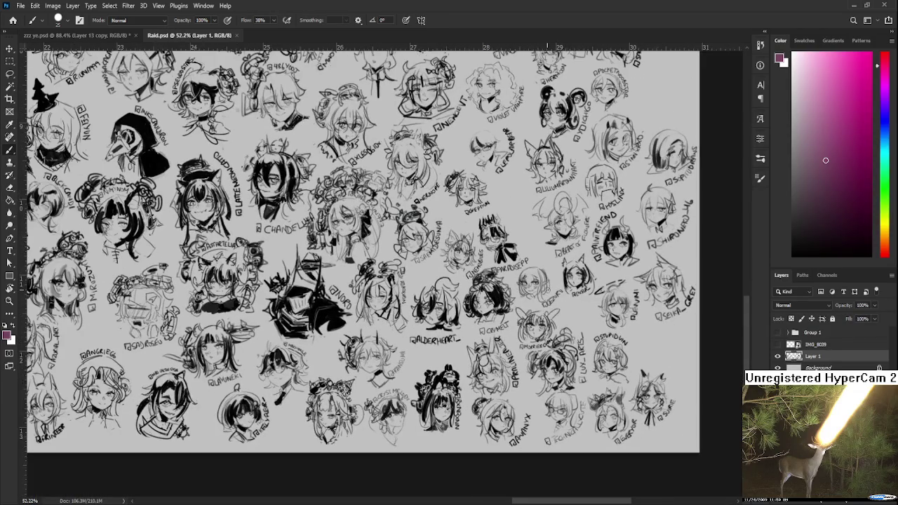
left_click_drag(514, 289, 534, 335)
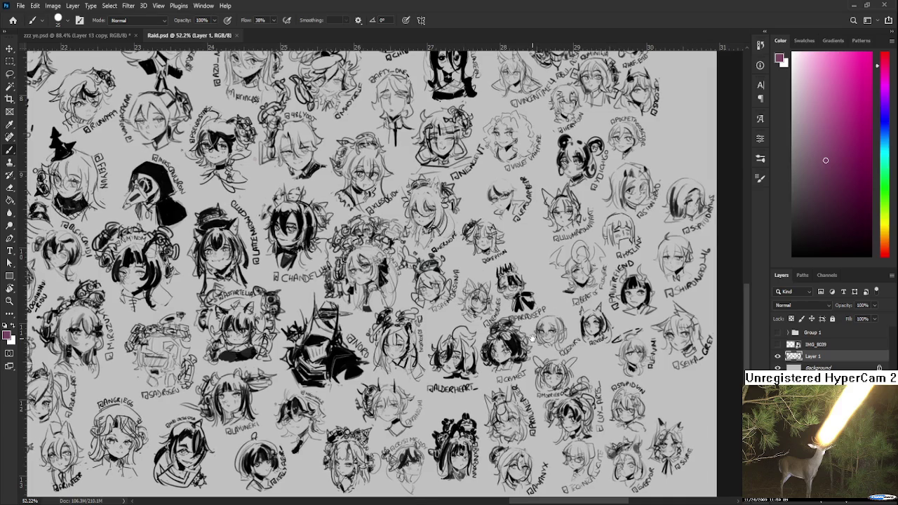
scroll(525, 341, "down", 4)
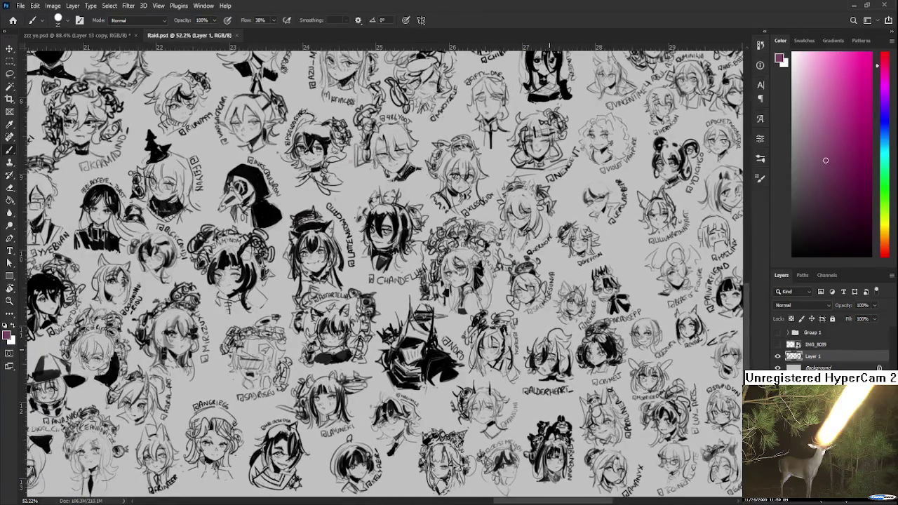
scroll(546, 350, "down", 1)
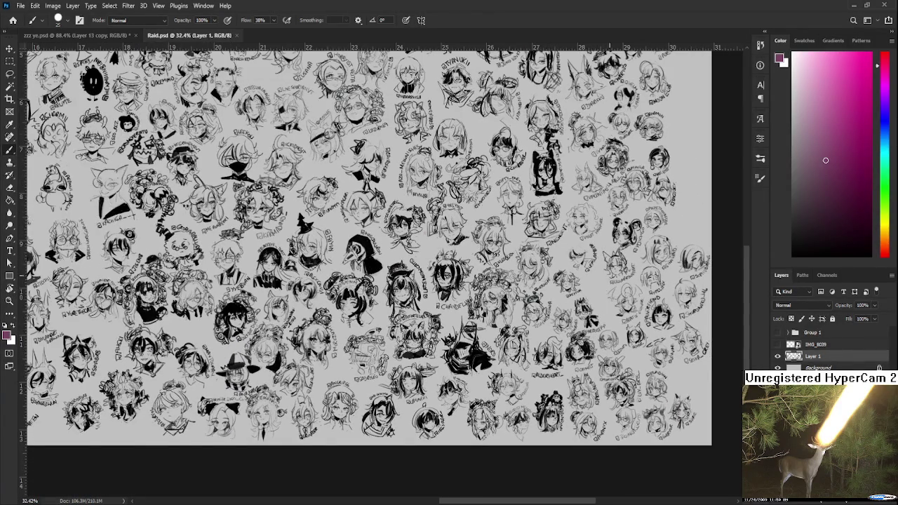
scroll(609, 302, "up", 1)
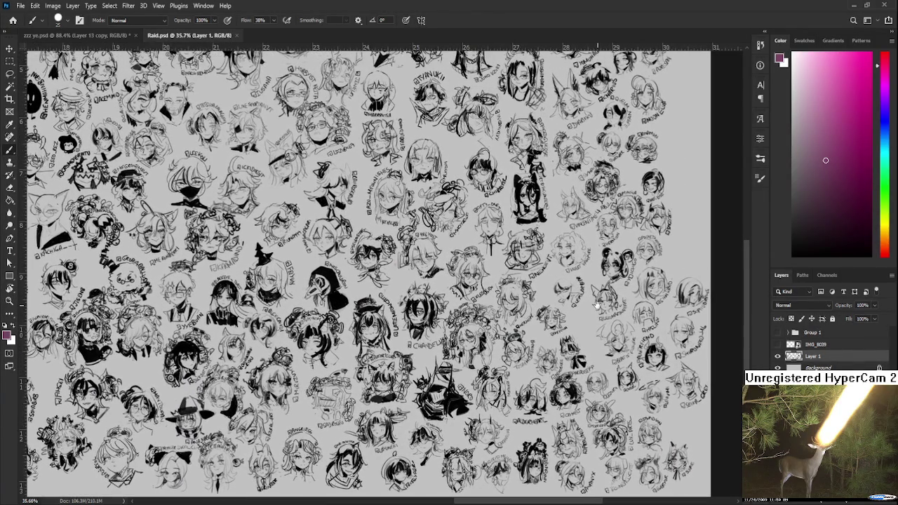
left_click_drag(597, 307, 536, 398)
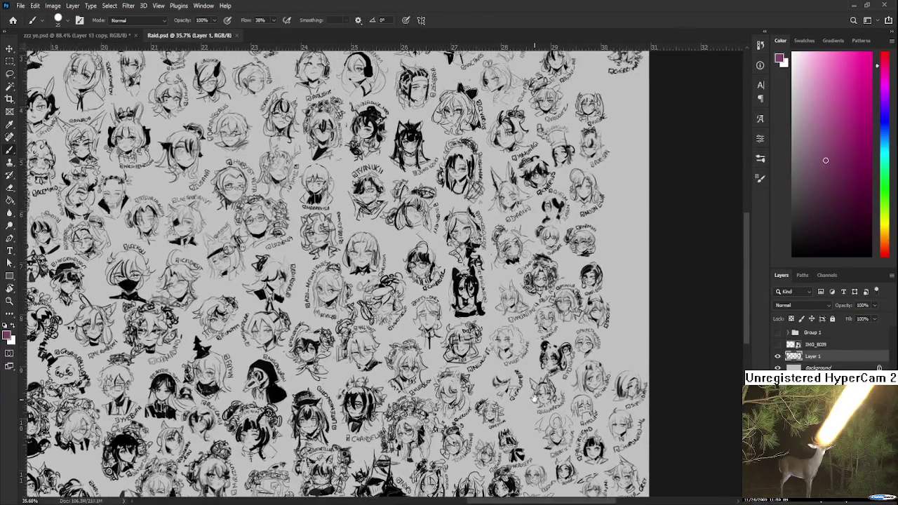
mouse_move(535, 398)
left_mouse_down()
mouse_move(582, 317)
mouse_move(732, 294)
left_mouse_up()
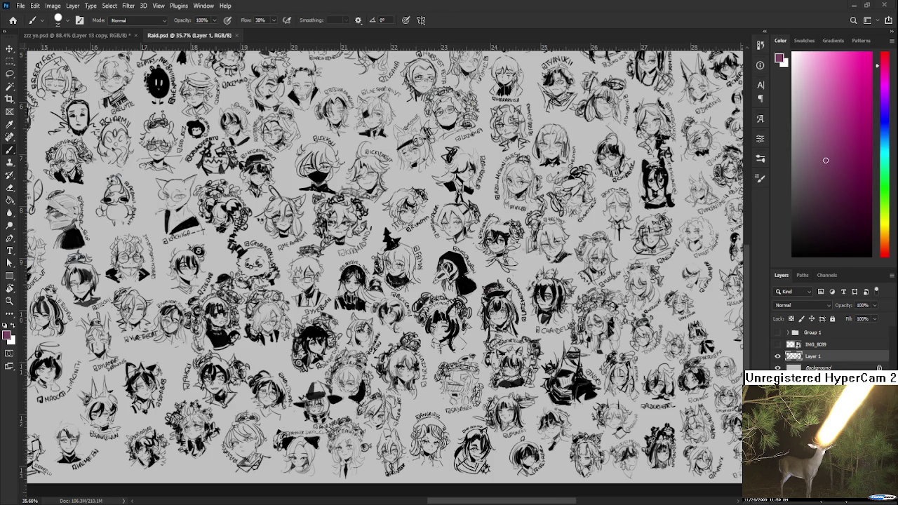
Step: Paste the DNA_fanart image, scale it to about a third and centre it over the sketches
key("ctrl+v")
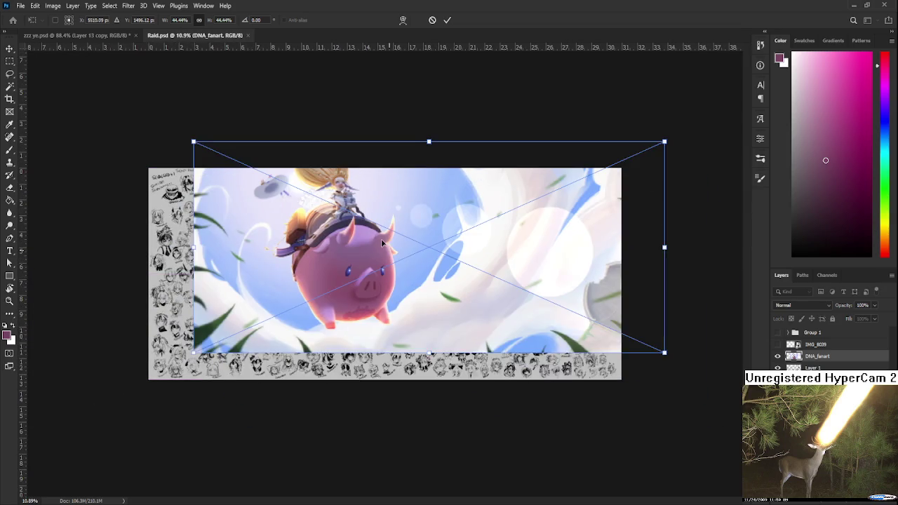
left_click_drag(383, 243, 364, 266)
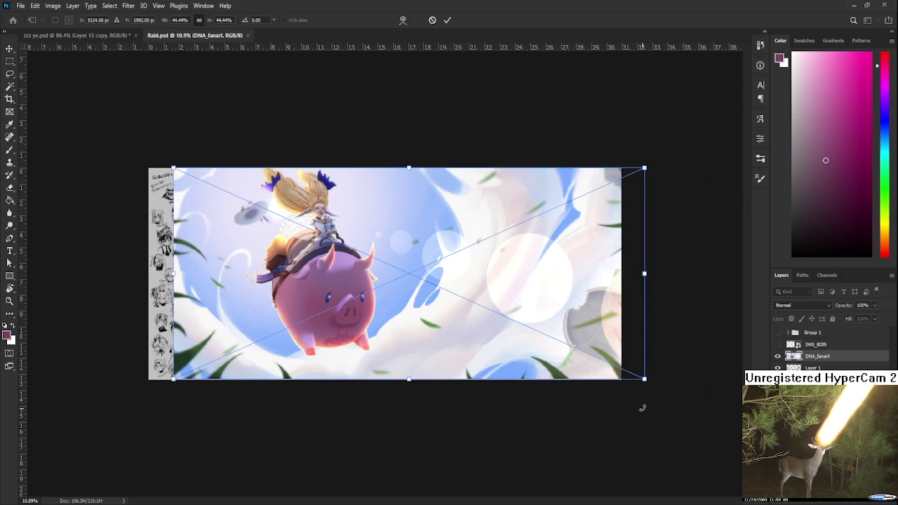
left_click_drag(644, 376, 524, 325)
left_click_drag(427, 259, 448, 277)
key("Return")
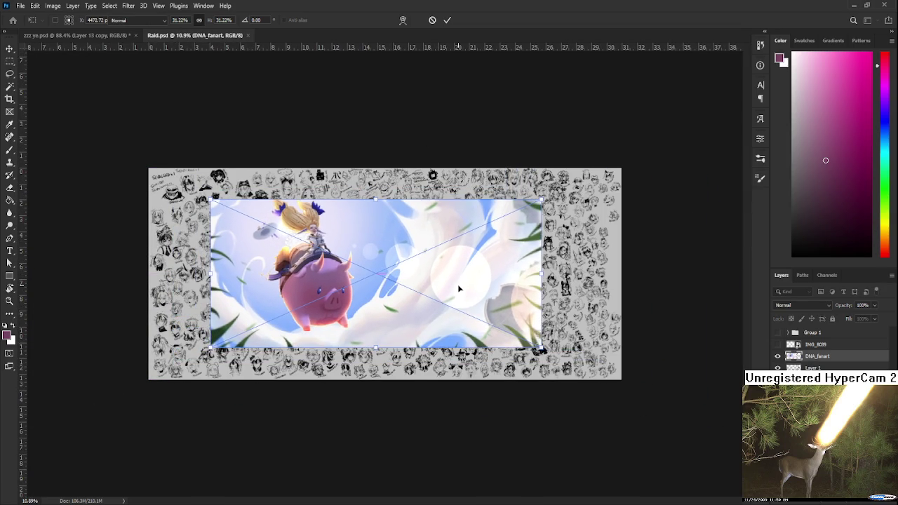
key("b")
scroll(389, 269, "up", 1)
Step: Zoom and pan over the fan-art to inspect the girl riding the pig
scroll(389, 269, "up", 3)
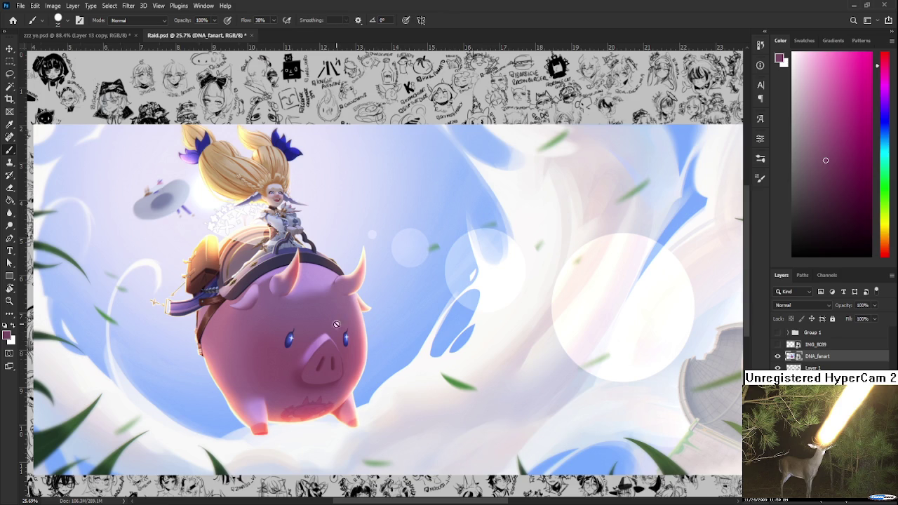
scroll(342, 325, "up", 1)
scroll(328, 322, "up", 1)
scroll(326, 323, "up", 2)
scroll(330, 314, "up", 1)
mouse_move(330, 210)
left_mouse_down()
mouse_move(334, 405)
mouse_move(335, 161)
mouse_move(264, 431)
left_mouse_up()
scroll(334, 405, "up", 1)
scroll(334, 404, "up", 1)
scroll(441, 283, "down", 1)
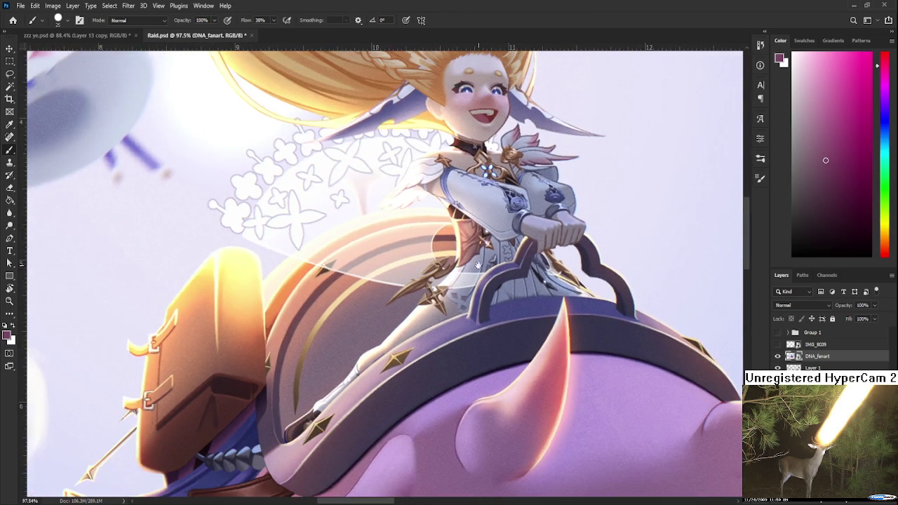
scroll(441, 283, "down", 1)
left_click_drag(463, 267, 453, 328)
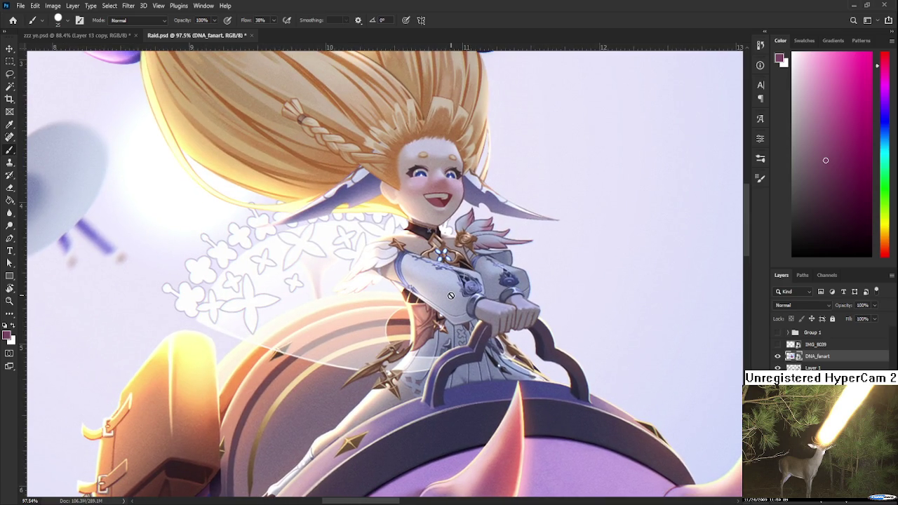
scroll(451, 298, "down", 2)
scroll(367, 280, "down", 2)
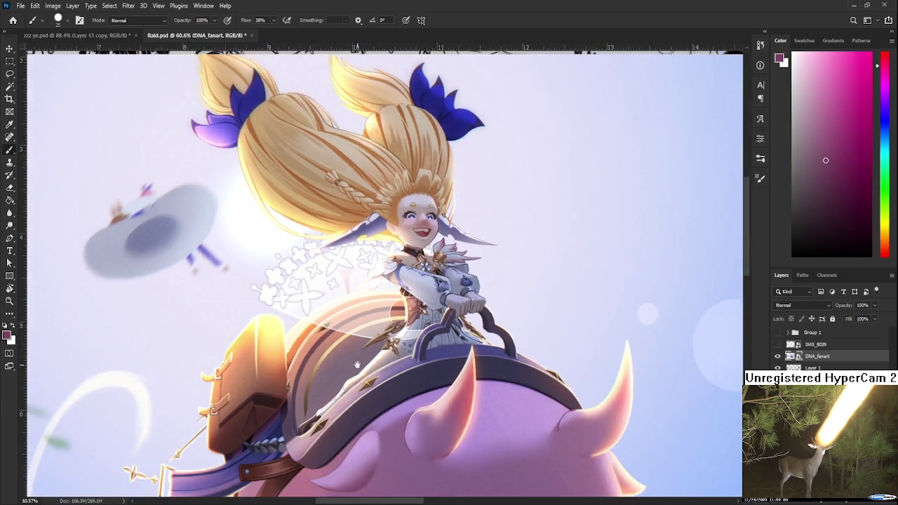
left_click_drag(265, 218, 278, 143)
scroll(277, 143, "down", 2)
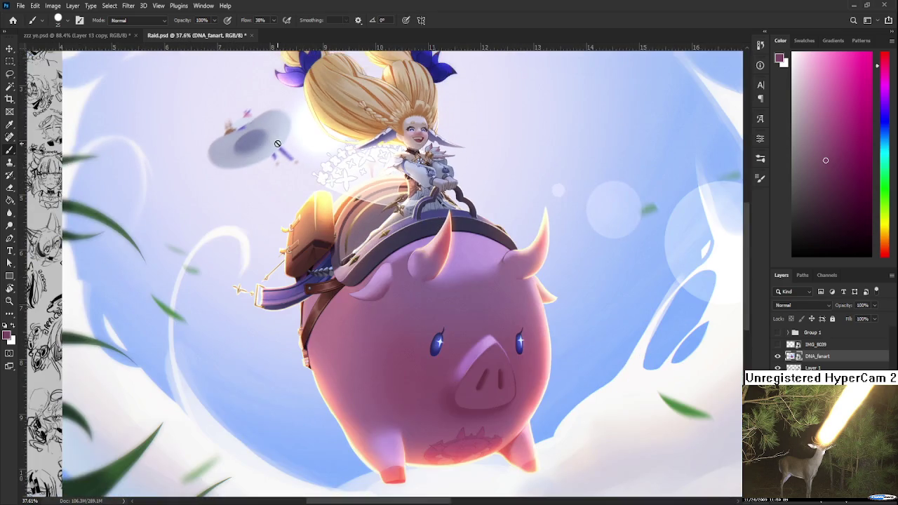
scroll(293, 143, "down", 1)
scroll(329, 163, "down", 1)
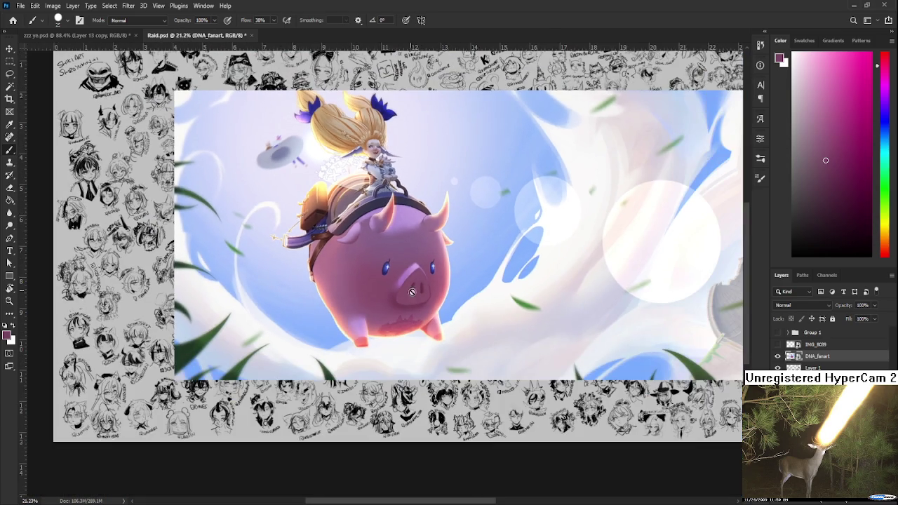
left_click_drag(555, 319, 413, 313)
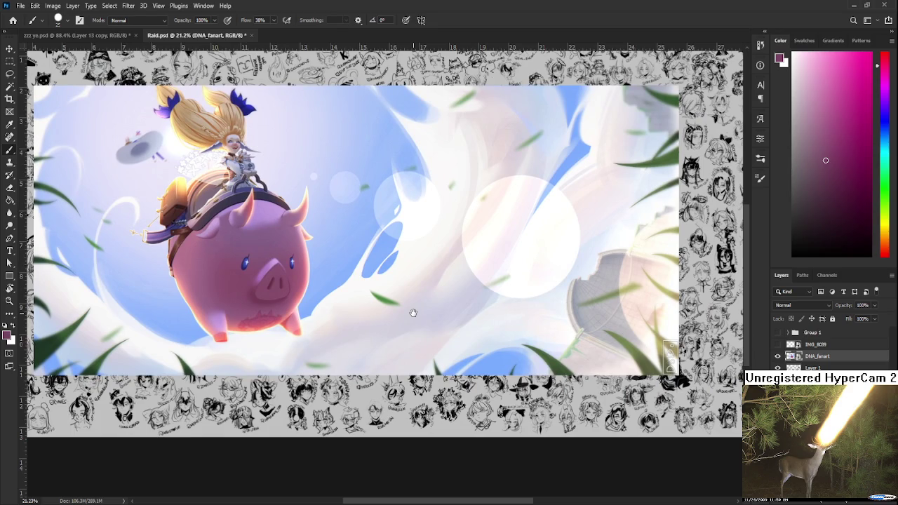
left_click_drag(413, 313, 473, 352)
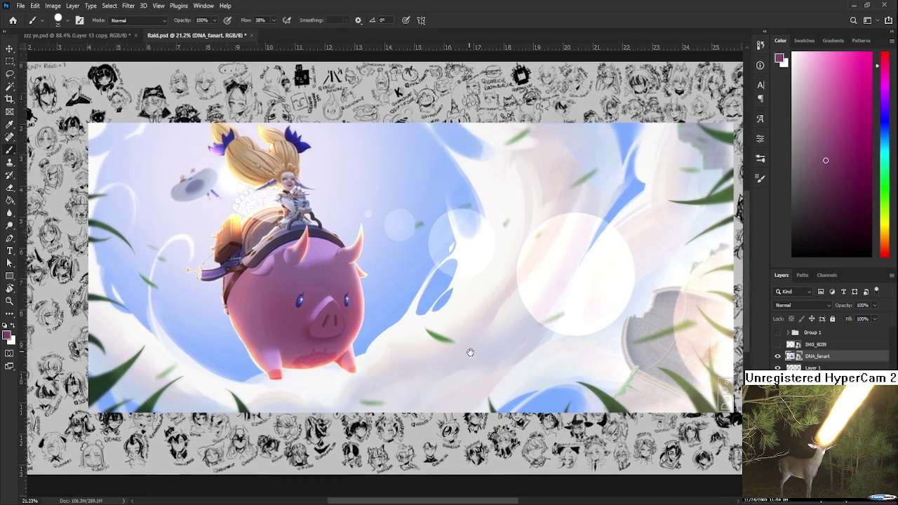
Step: Inspect the saddle and horn close-up, then delete the DNA_fanart layer
scroll(280, 231, "up", 3)
scroll(281, 226, "up", 3)
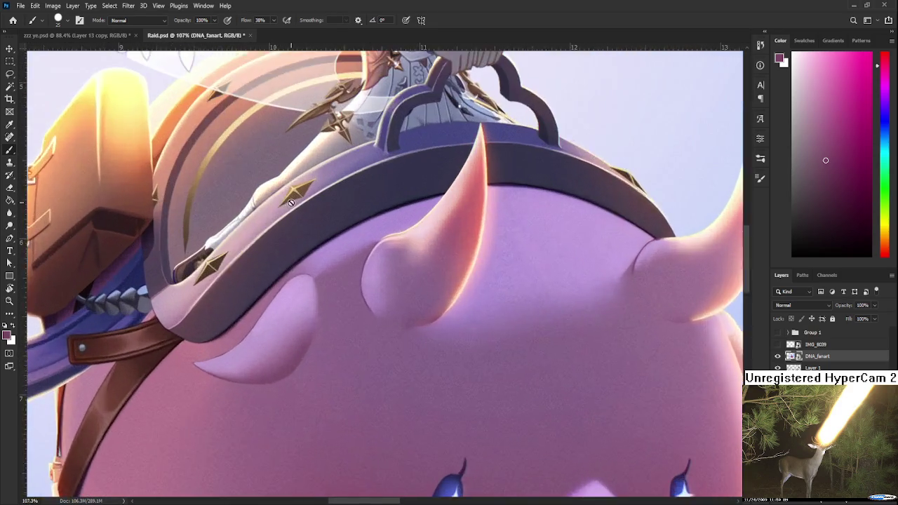
scroll(281, 226, "up", 2)
left_click_drag(421, 150, 313, 261)
scroll(312, 260, "down", 1)
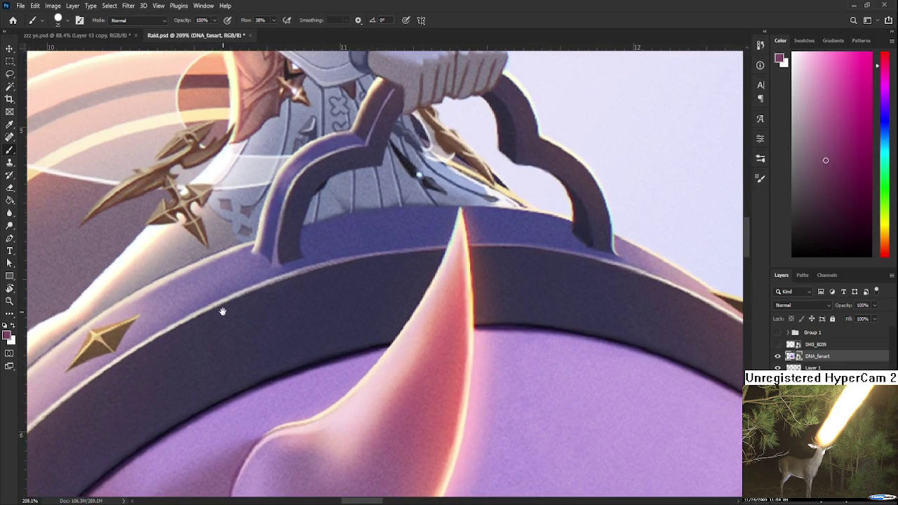
scroll(243, 295, "down", 2)
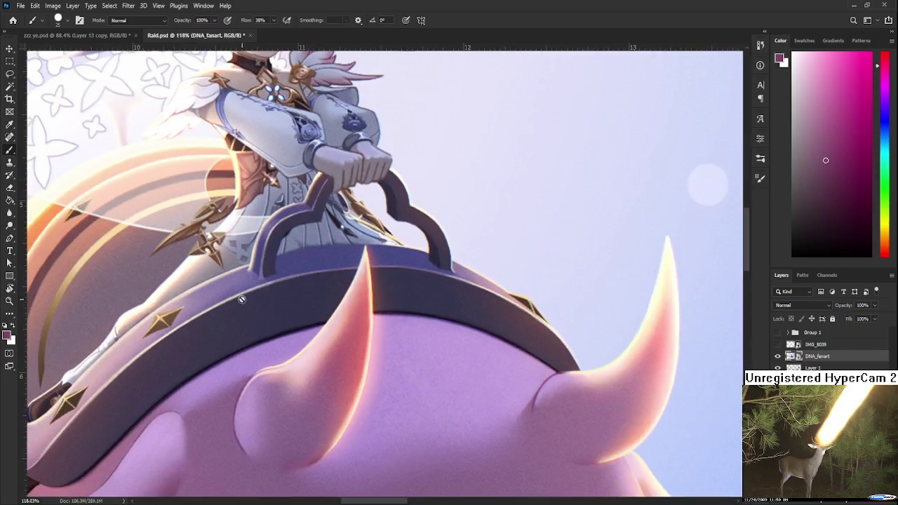
scroll(327, 108, "down", 1)
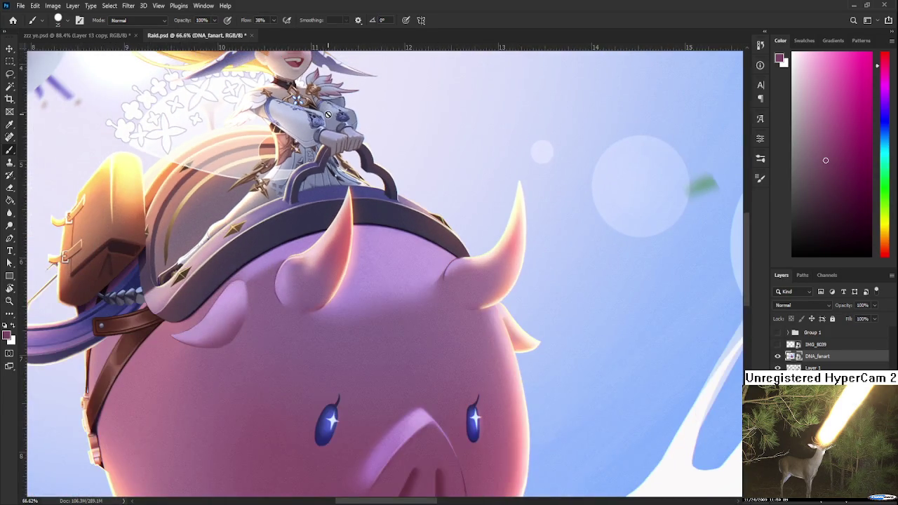
scroll(327, 113, "down", 2)
scroll(329, 122, "down", 1)
scroll(350, 167, "up", 2)
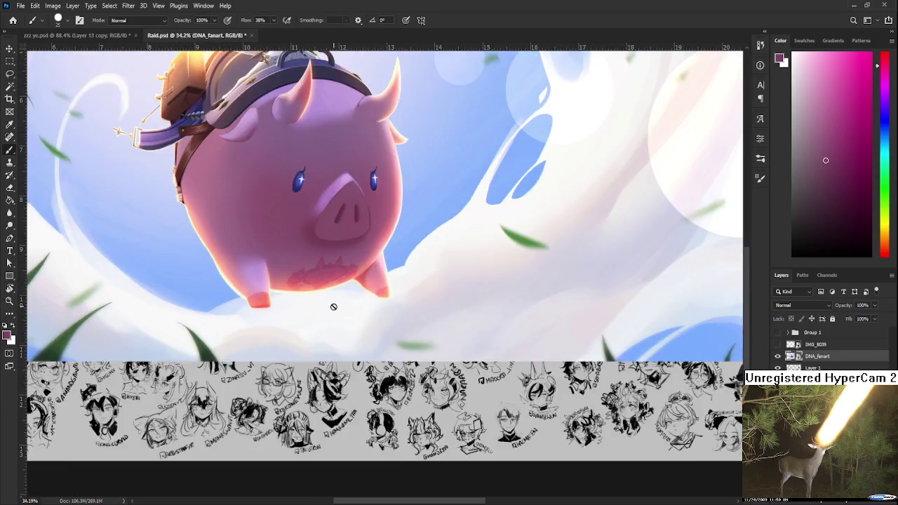
scroll(341, 294, "up", 1)
scroll(327, 287, "up", 1)
scroll(323, 278, "up", 1)
scroll(325, 281, "down", 1)
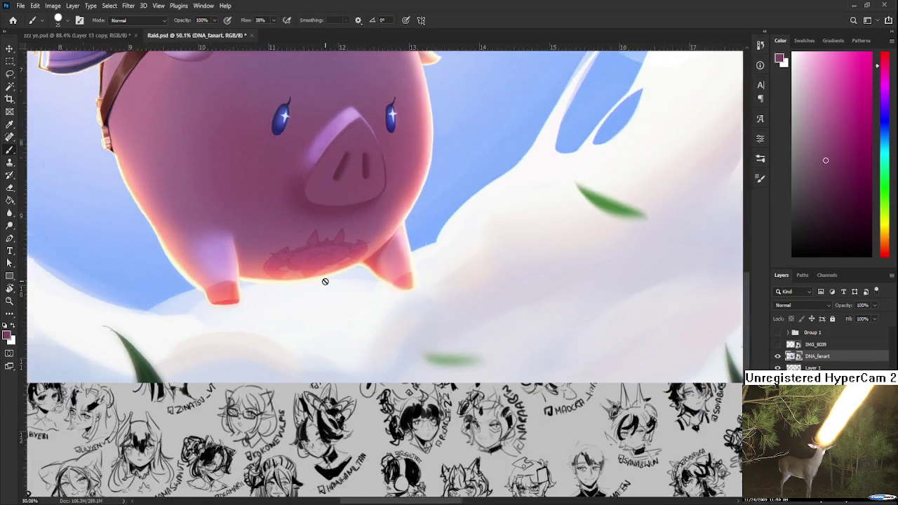
scroll(325, 284, "down", 1)
scroll(325, 301, "down", 1)
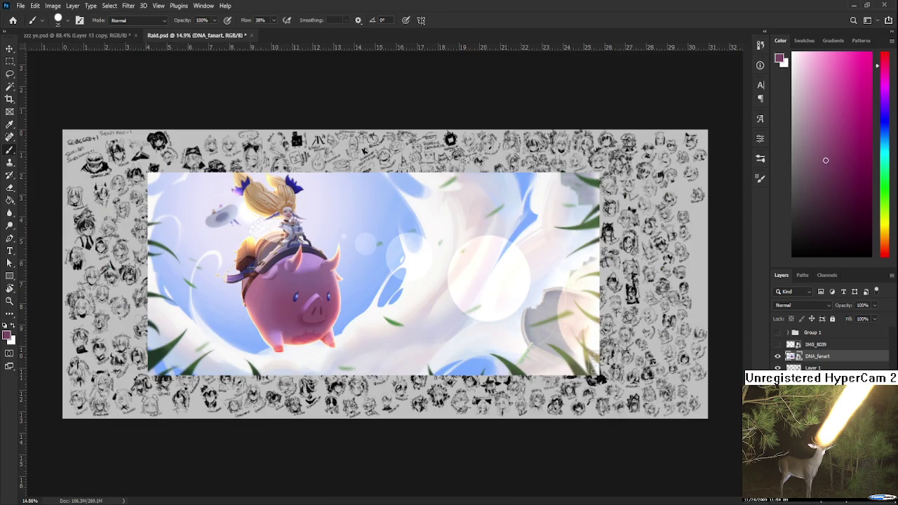
key("Delete")
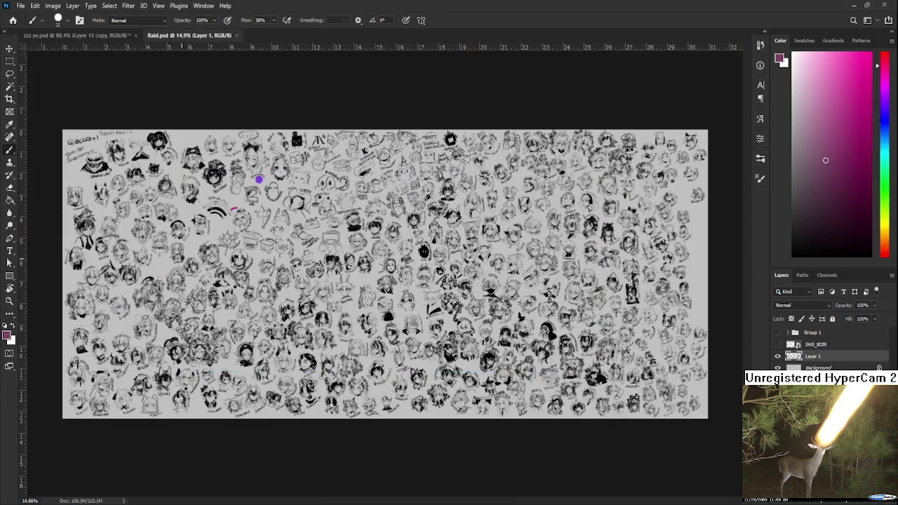
Step: Zoom in on the sketch sheet and undo a stray purple stroke
scroll(196, 245, "up", 3)
scroll(197, 246, "up", 2)
scroll(210, 280, "up", 2)
scroll(280, 273, "up", 1)
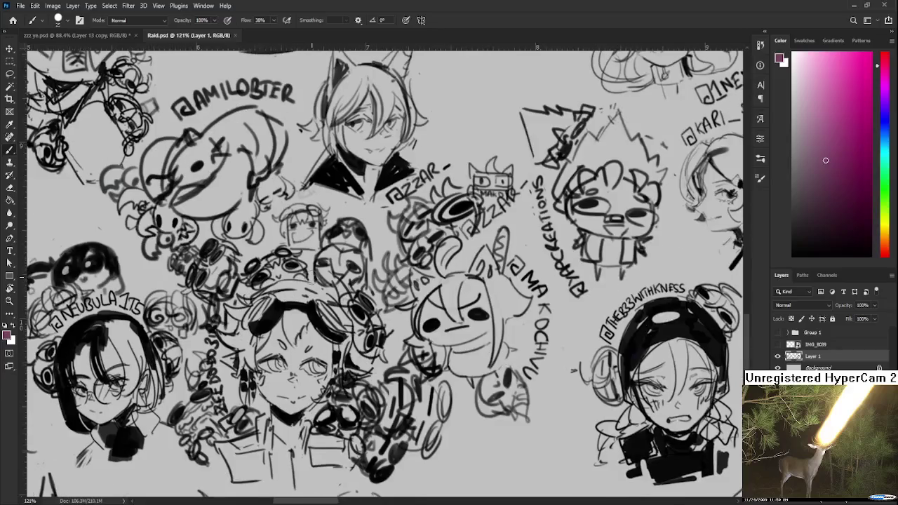
scroll(333, 271, "up", 1)
scroll(335, 272, "down", 3)
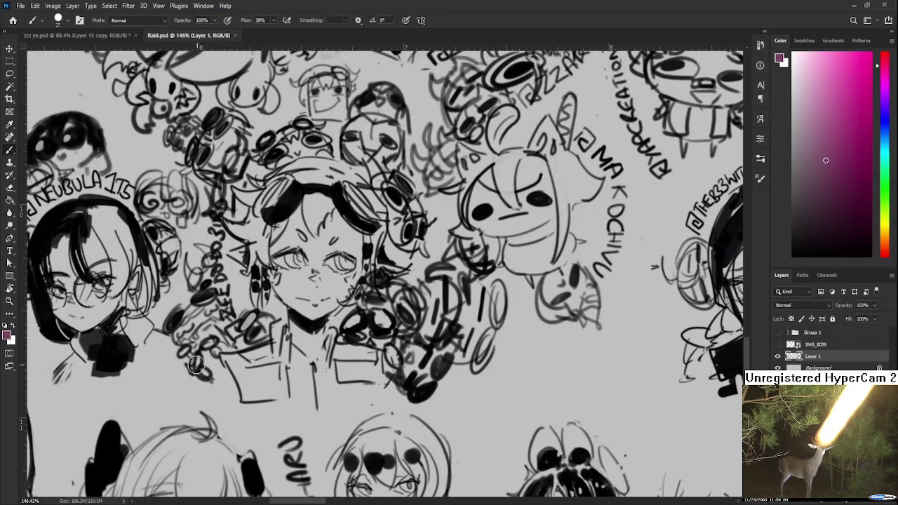
left_click_drag(166, 345, 204, 405)
key("ctrl+z")
Step: Switch to black and draw small loops beside the goggles sketch
left_click(792, 255)
mouse_move(169, 356)
left_mouse_down()
mouse_move(169, 371)
mouse_move(209, 382)
mouse_move(176, 407)
left_mouse_up()
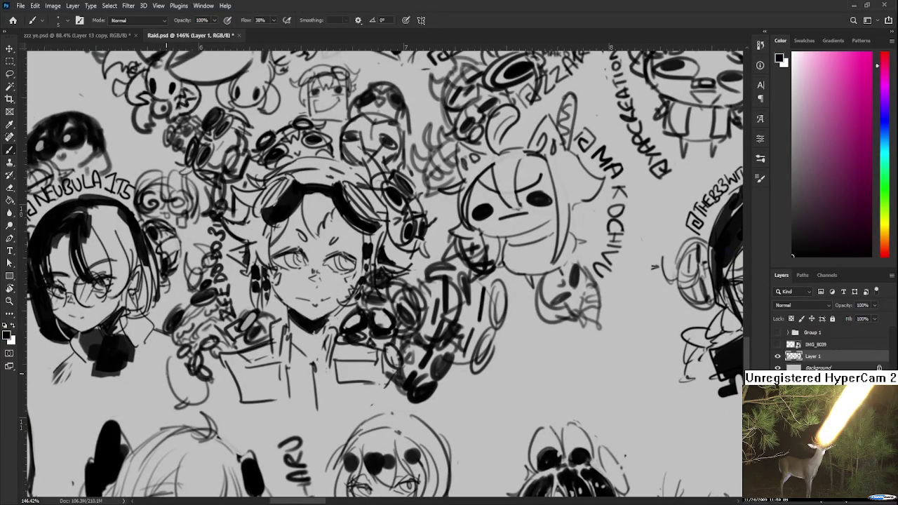
mouse_move(179, 368)
left_mouse_down()
mouse_move(190, 402)
mouse_move(169, 367)
mouse_move(200, 382)
mouse_move(181, 321)
mouse_move(245, 368)
left_mouse_up()
Step: Rotate the view back upright and save Raid.psd with Ctrl+S
key("r")
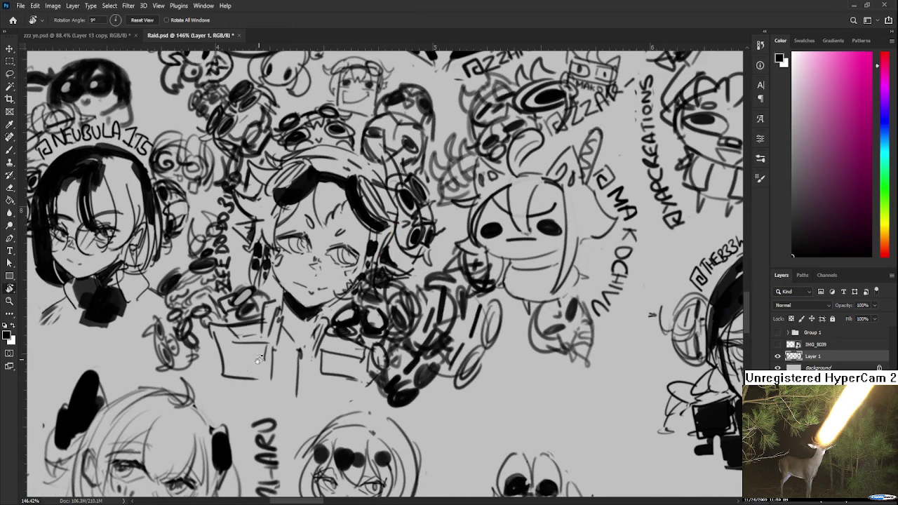
scroll(256, 360, "down", 1)
scroll(256, 359, "down", 1)
scroll(256, 359, "down", 1)
left_click_drag(295, 351, 320, 350)
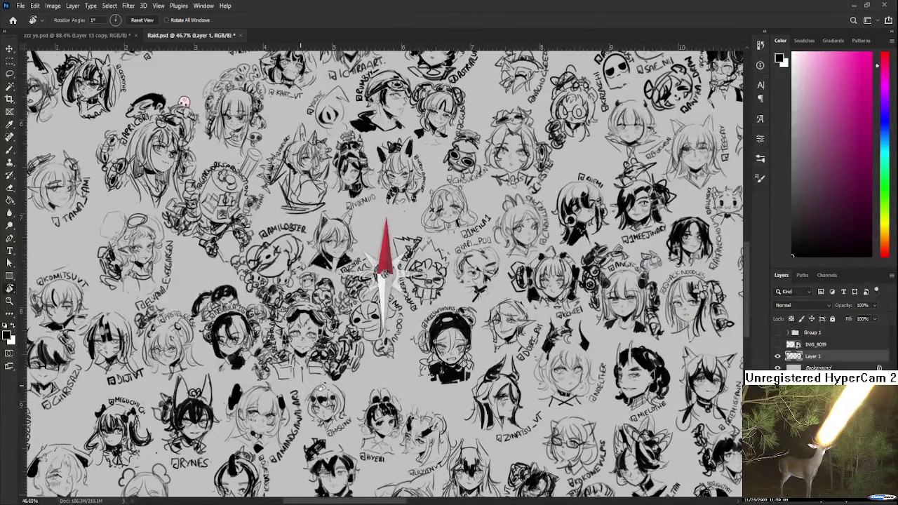
scroll(320, 351, "down", 2)
scroll(320, 351, "down", 1)
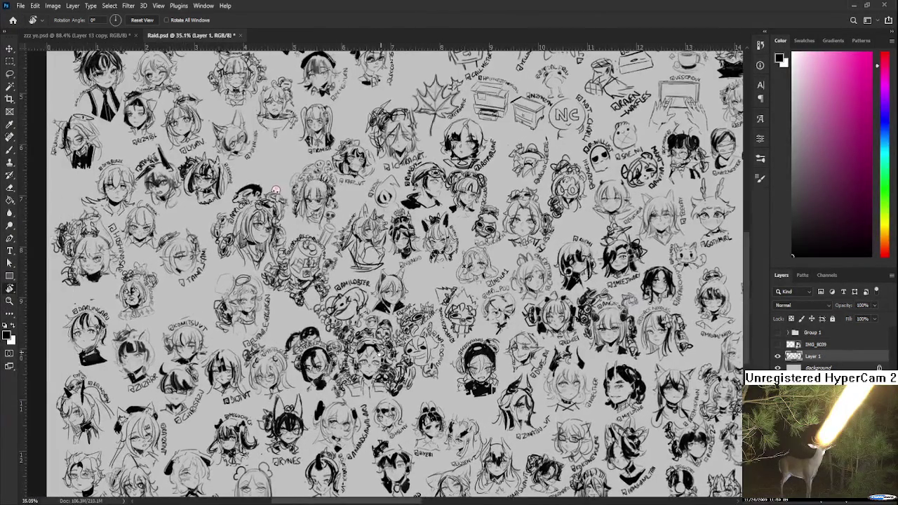
scroll(320, 351, "down", 1)
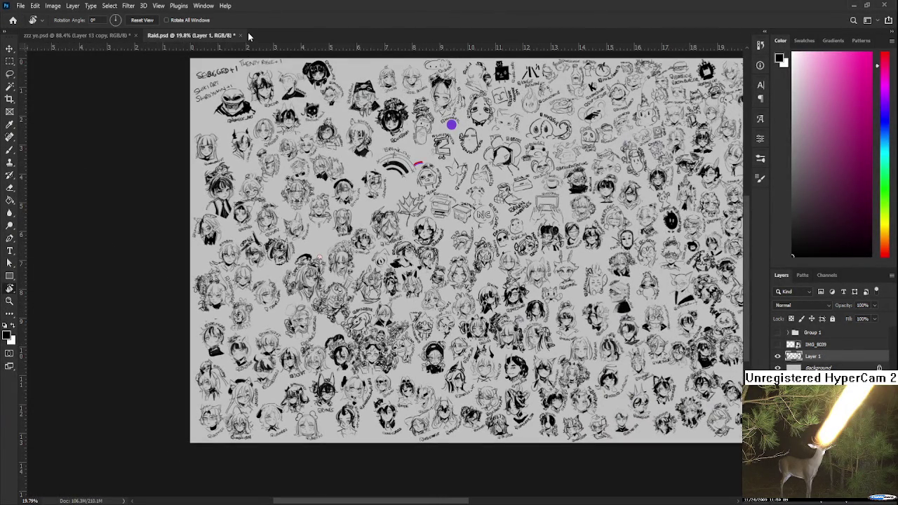
key("ctrl+s")
Step: Close Raid.psd and rotate the zzz ye.psd view toward the sword girl's leg
key("ctrl+w")
scroll(374, 273, "down", 2)
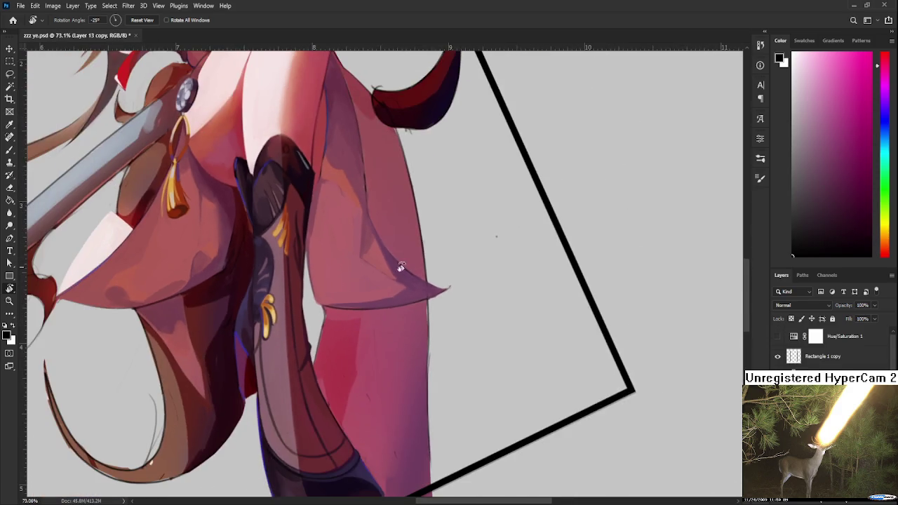
left_click_drag(523, 274, 430, 391)
left_click_drag(458, 263, 416, 294)
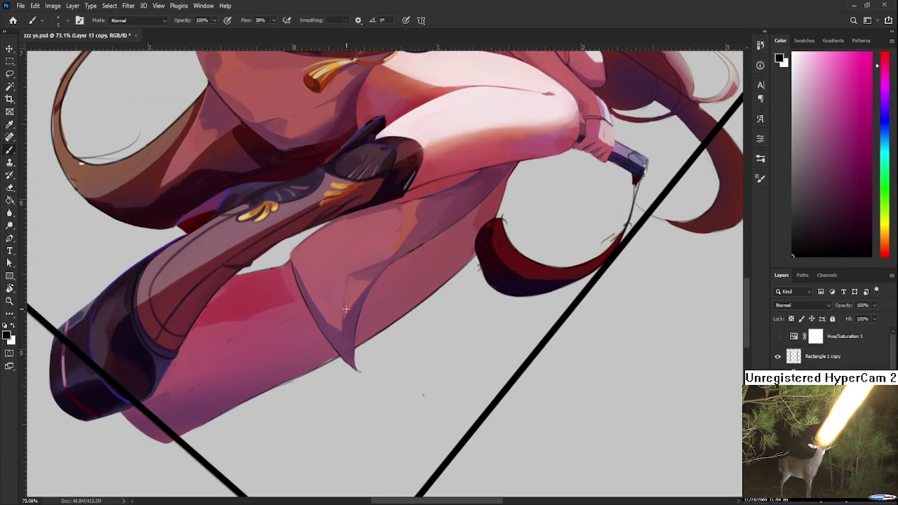
Step: Enlarge the brush to 30 and paint a lighter pink patch near the outfit tip
left_click(342, 300, "alt")
key("bracketright")
key("bracketright")
key("bracketright")
left_click(349, 351, "alt")
left_click(346, 343, "alt")
left_click_drag(349, 352, 339, 339)
left_click(345, 338, "alt")
left_click(297, 262, "alt")
left_click(327, 315, "alt")
Step: Rotate the canvas view closer to upright
key("r")
scroll(481, 275, "down", 2)
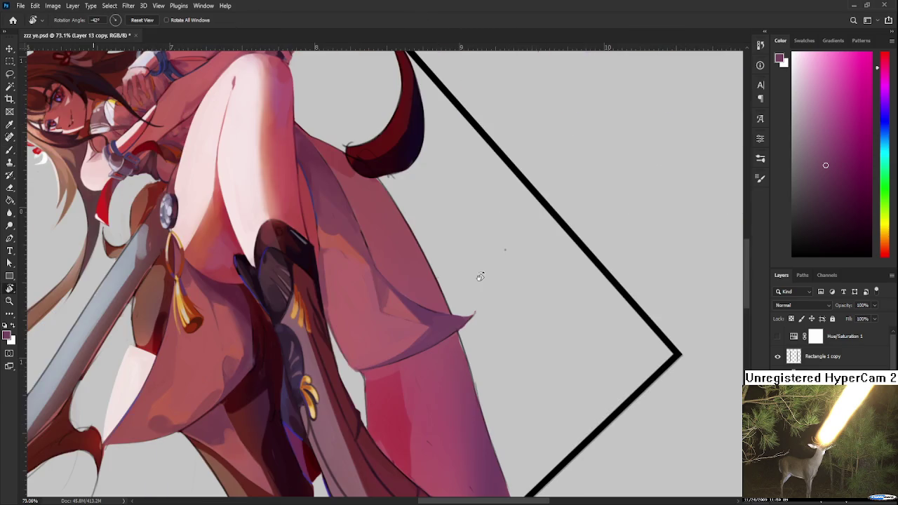
scroll(474, 250, "down", 2)
scroll(475, 250, "down", 2)
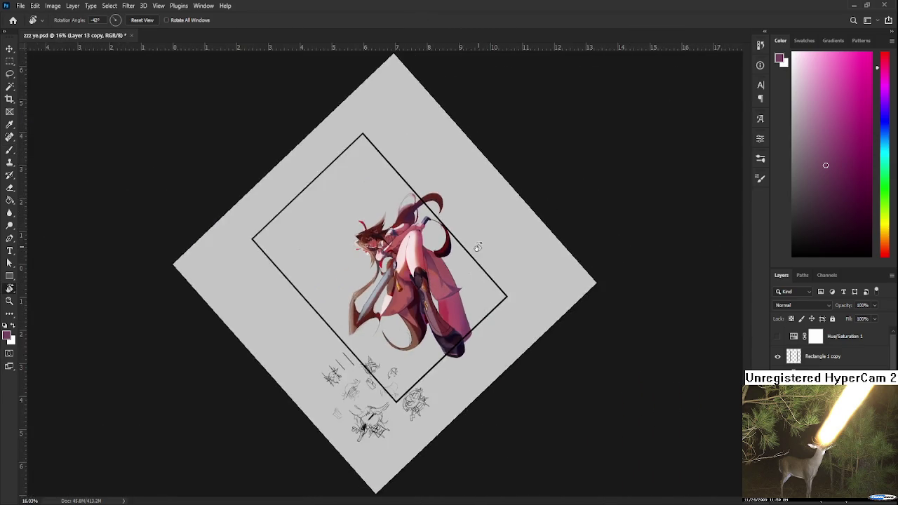
scroll(449, 266, "up", 3)
scroll(407, 296, "up", 2)
left_click_drag(407, 296, 397, 310)
Step: Sample a darker red from the girl's leg as the paint colour
left_click(391, 292, "alt")
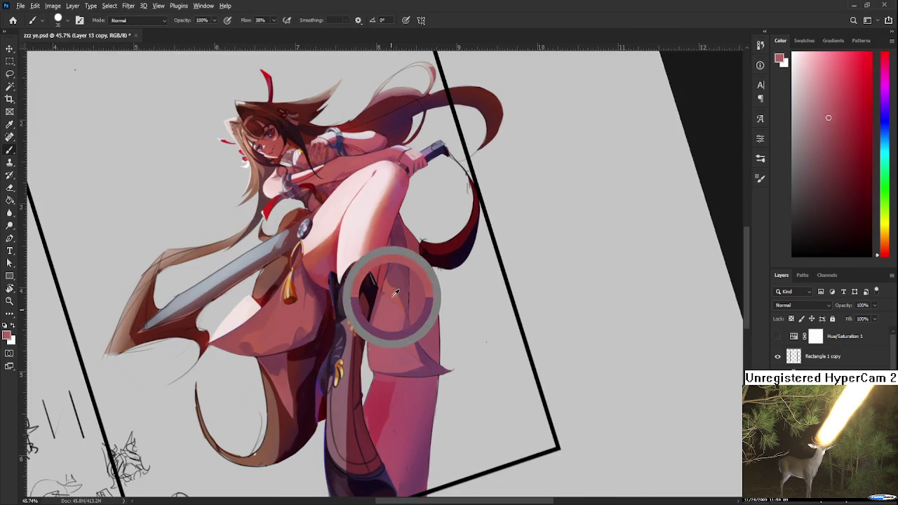
left_click(381, 350, "alt")
left_click(398, 339, "alt")
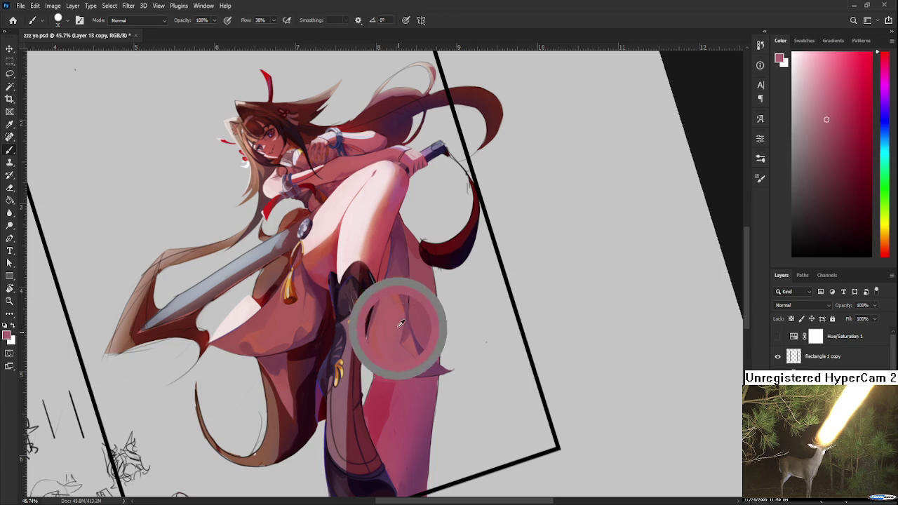
left_click(408, 299, "alt")
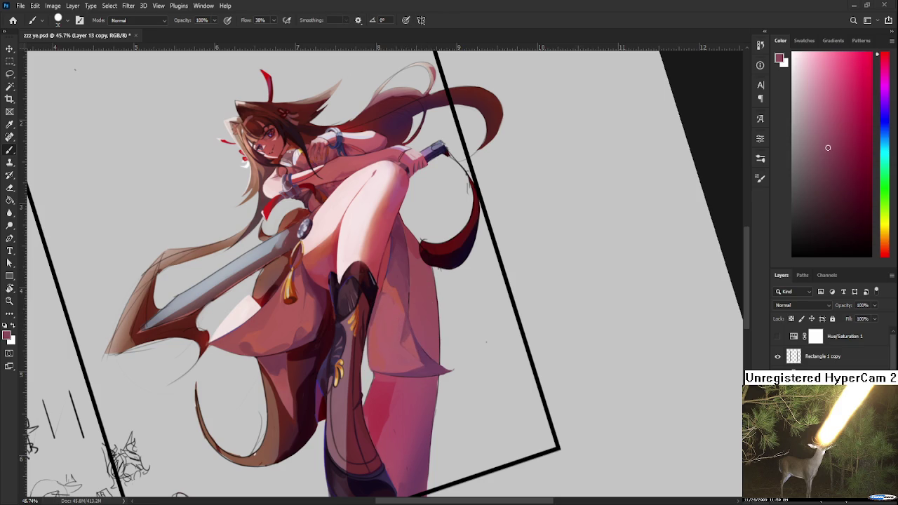
Step: Reposition the close-up on the leg and tilt the view about 10 degrees
scroll(158, 415, "down", 2)
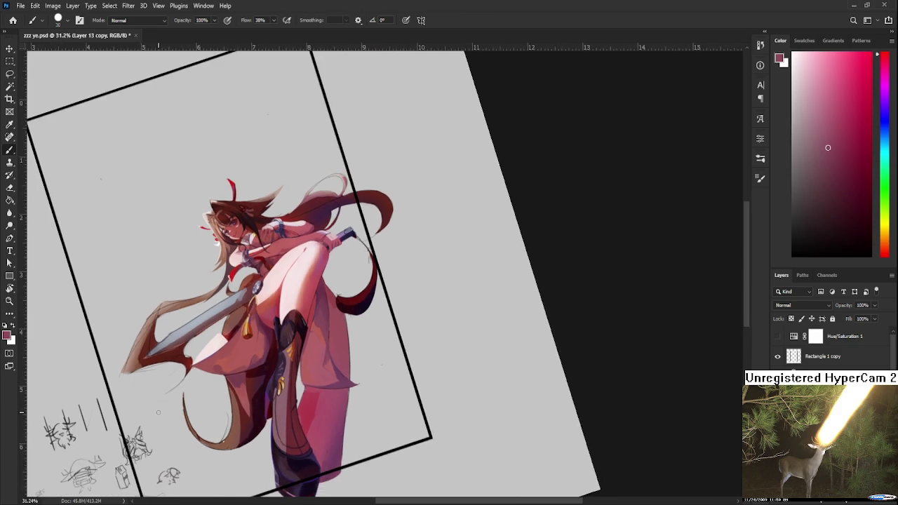
scroll(160, 409, "down", 2)
scroll(220, 374, "up", 1)
scroll(239, 385, "up", 1)
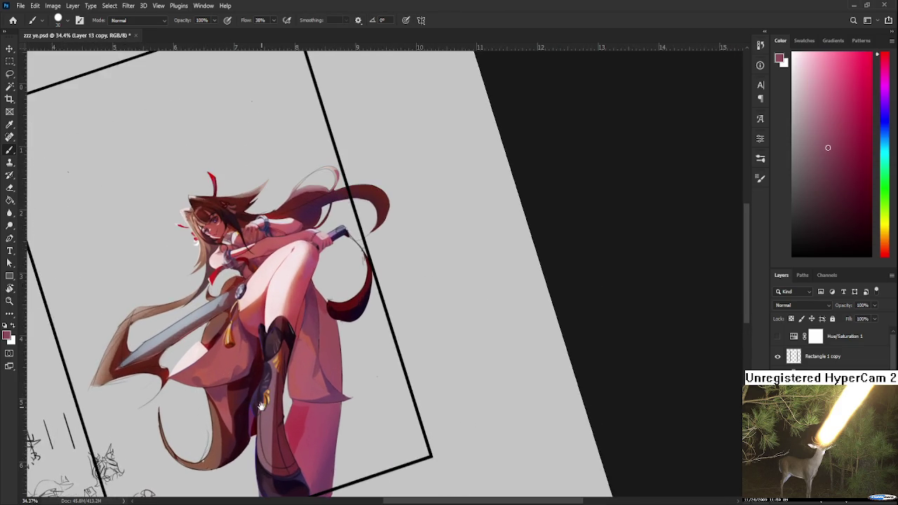
scroll(295, 351, "up", 1)
scroll(307, 342, "up", 1)
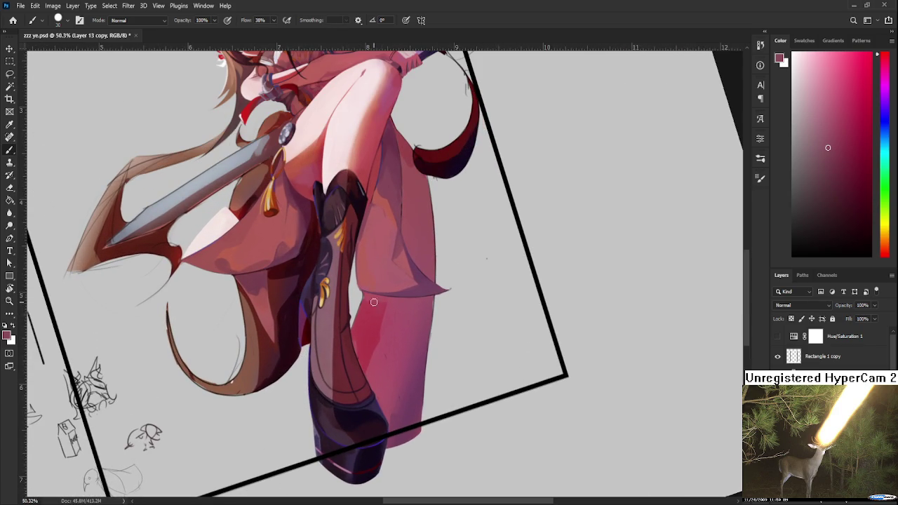
scroll(400, 249, "up", 1)
mouse_move(396, 260)
left_mouse_down()
mouse_move(379, 226)
mouse_move(320, 268)
left_mouse_up()
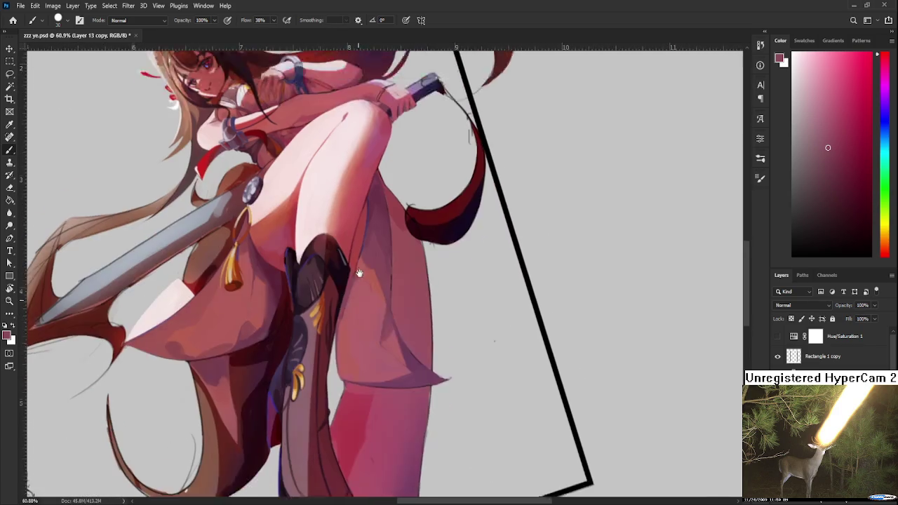
key("r")
mouse_move(415, 360)
left_mouse_down()
mouse_move(460, 342)
mouse_move(445, 384)
left_mouse_up()
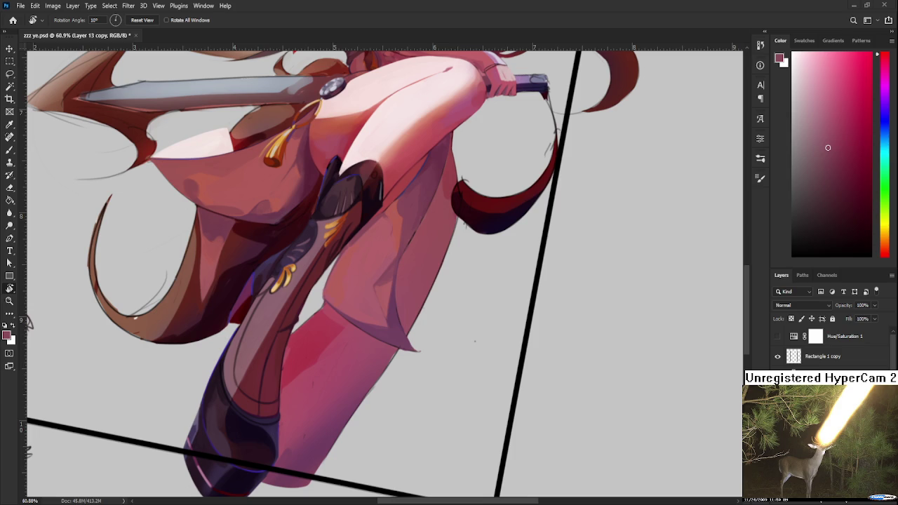
Step: Shade the pink skirt fold with sampled lighter and darker pinks, rotating the view to reach it
scroll(463, 281, "up", 2)
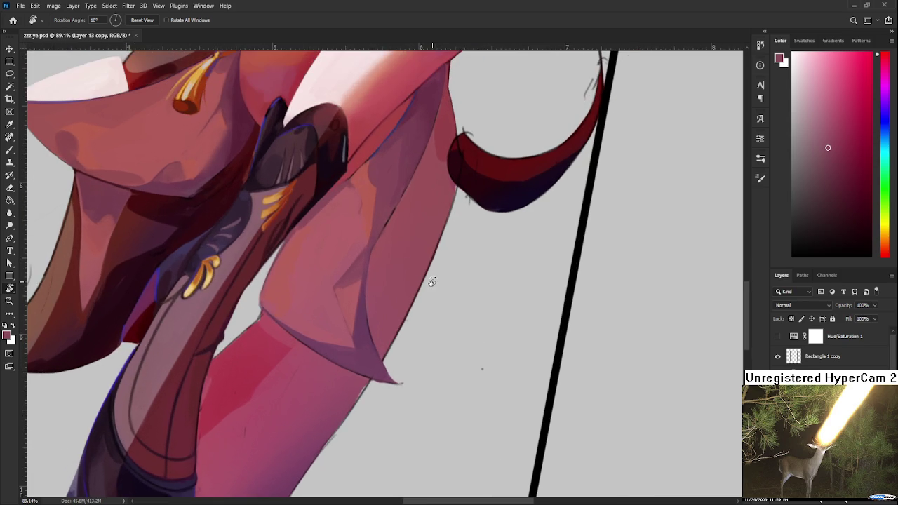
left_click_drag(396, 314, 349, 258)
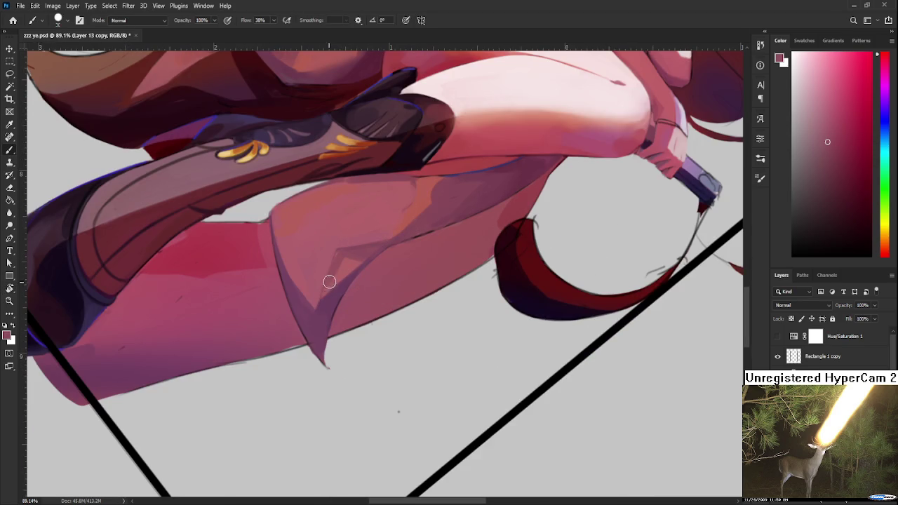
left_click(338, 255, "alt")
left_click(332, 247, "alt")
left_click(340, 266, "alt")
left_click(345, 257, "alt")
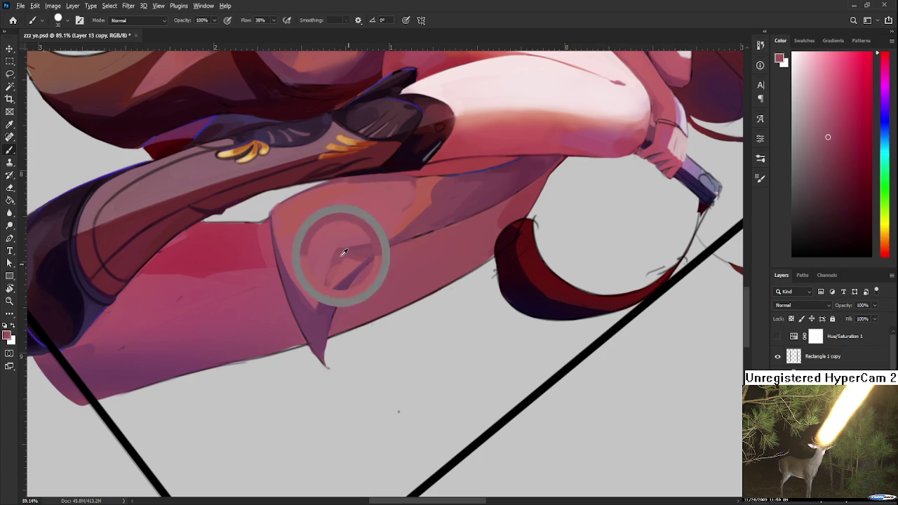
left_click_drag(355, 314, 327, 367)
left_click(373, 259, "alt")
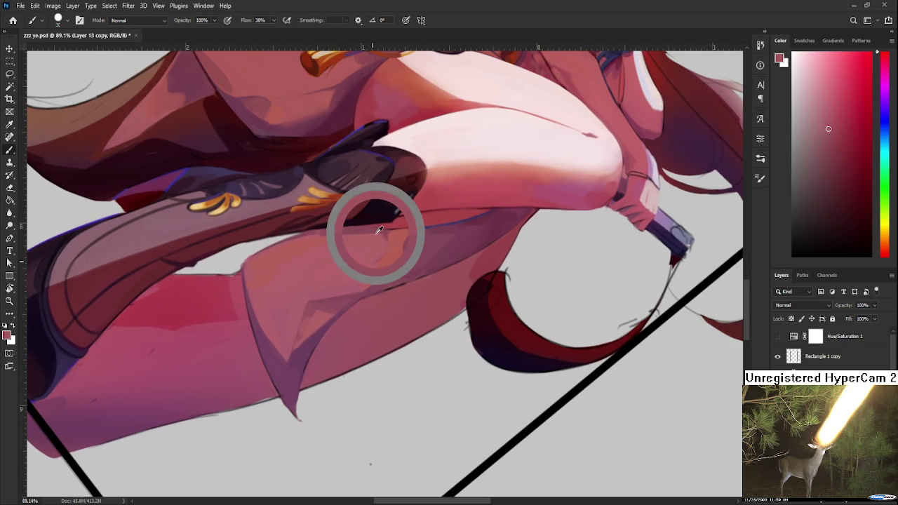
left_click(372, 249, "alt")
key("r")
mouse_move(346, 304)
left_mouse_down()
mouse_move(473, 235)
mouse_move(468, 276)
mouse_move(415, 293)
mouse_move(526, 327)
mouse_move(601, 304)
mouse_move(578, 300)
mouse_move(551, 327)
mouse_move(485, 351)
left_mouse_up()
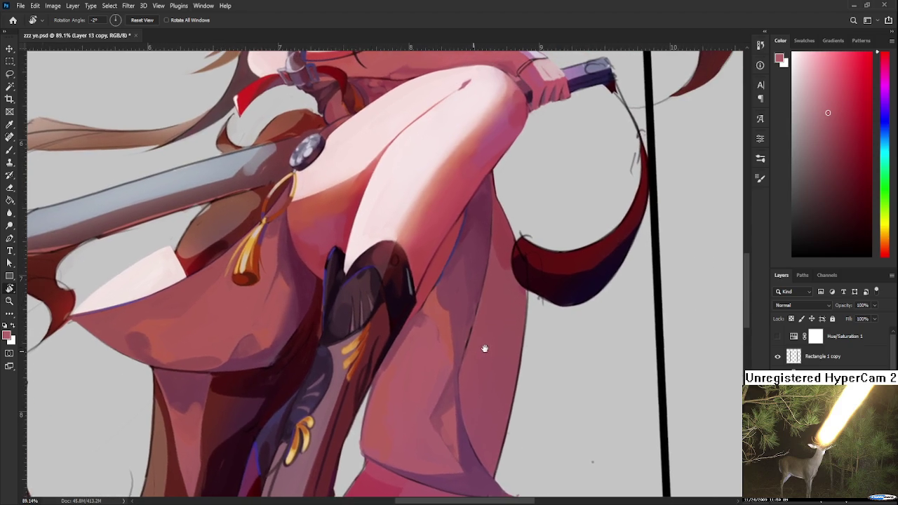
Step: Paint soft shadows on the raised leg with a 30–50 px brush using sampled leg tones
key("b")
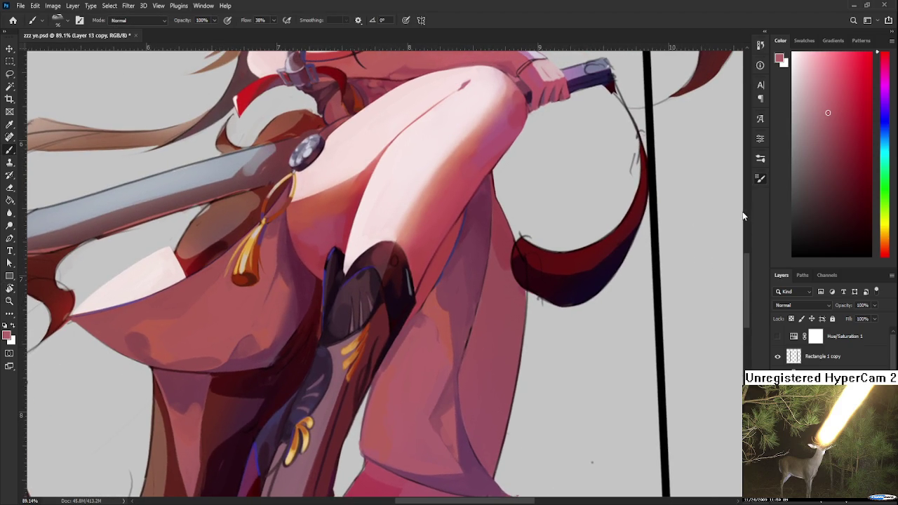
key("bracketleft")
key("bracketleft")
key("bracketleft")
left_click(469, 303, "alt")
key("bracketright")
key("bracketright")
left_click_drag(466, 311, 441, 395)
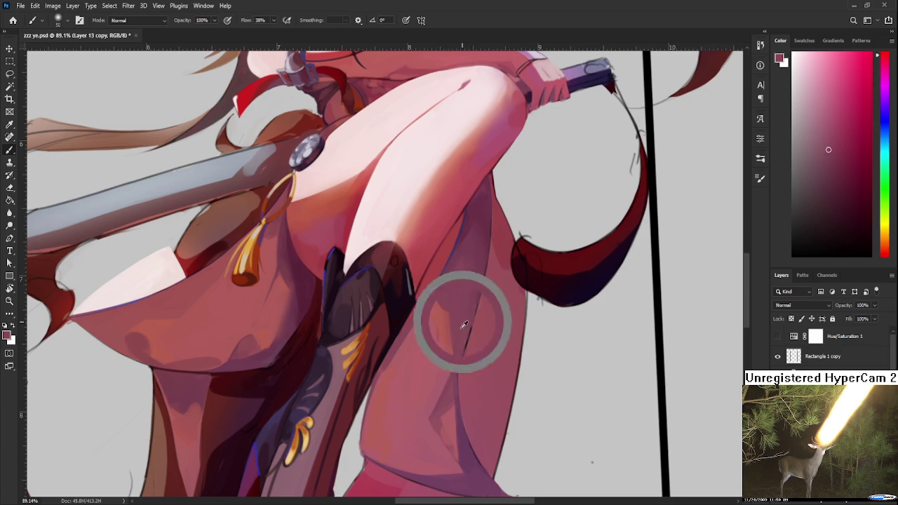
left_click(438, 395, "alt")
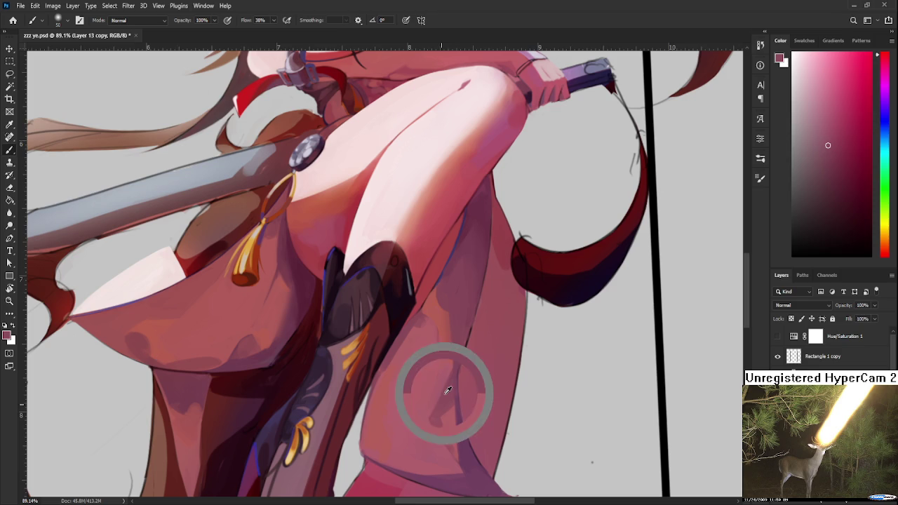
left_click(438, 391, "alt")
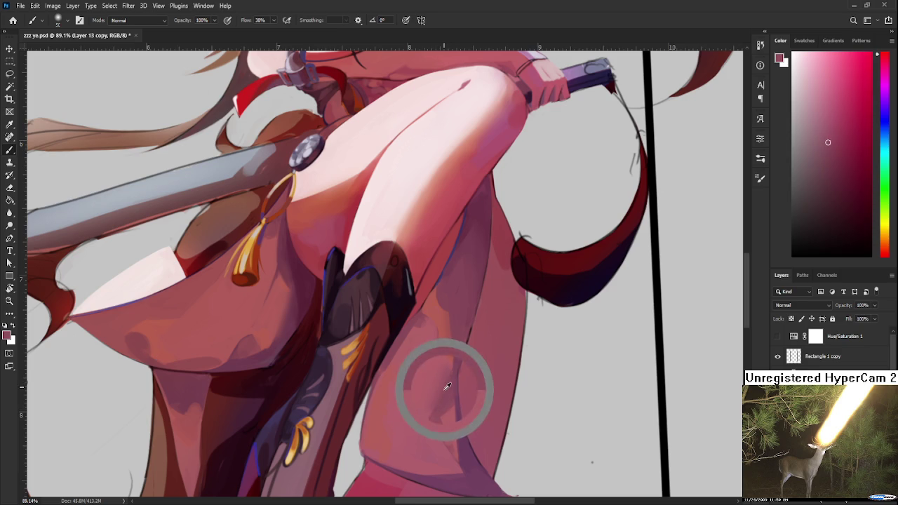
left_click_drag(438, 401, 455, 368)
left_click(442, 356, "alt")
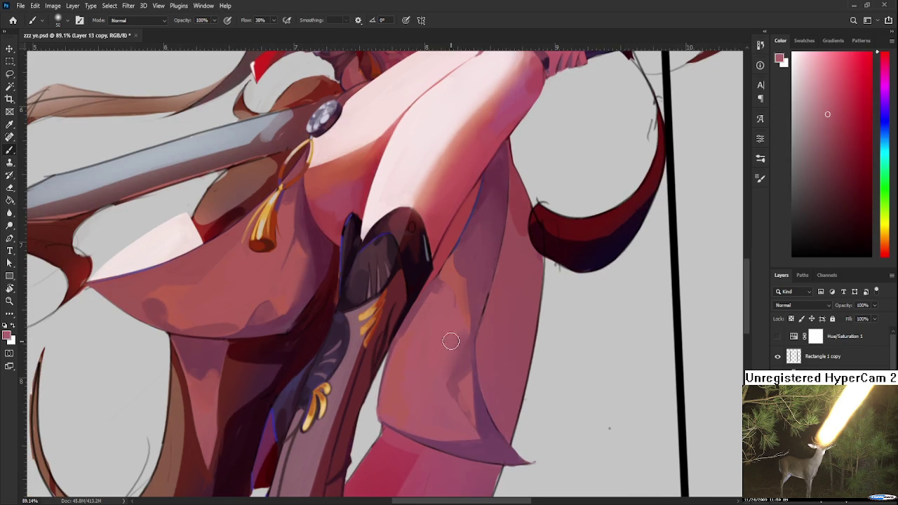
left_click(459, 347, "alt")
left_click(454, 366, "alt")
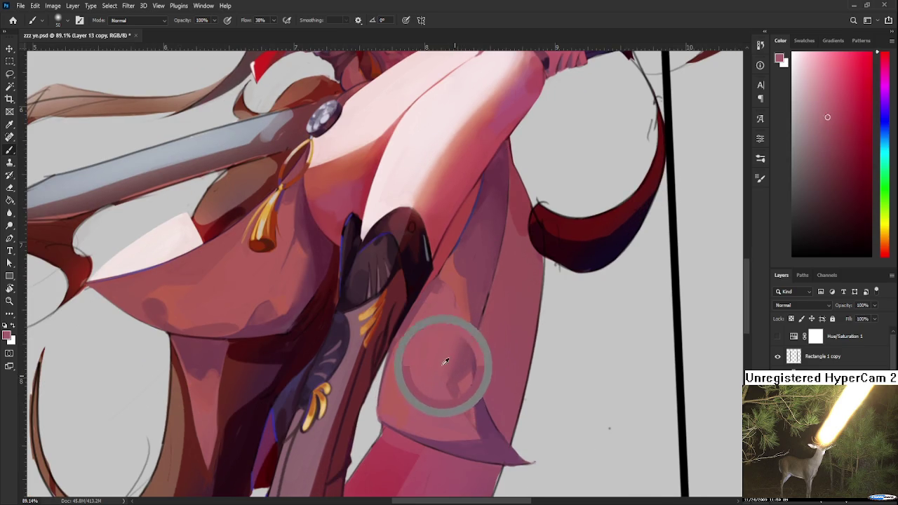
left_click(456, 373, "alt")
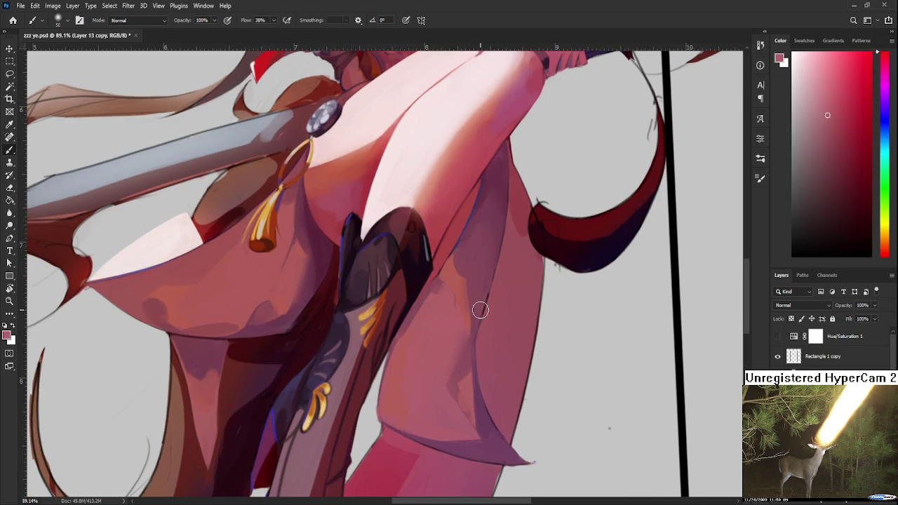
scroll(480, 310, "down", 5)
key("r")
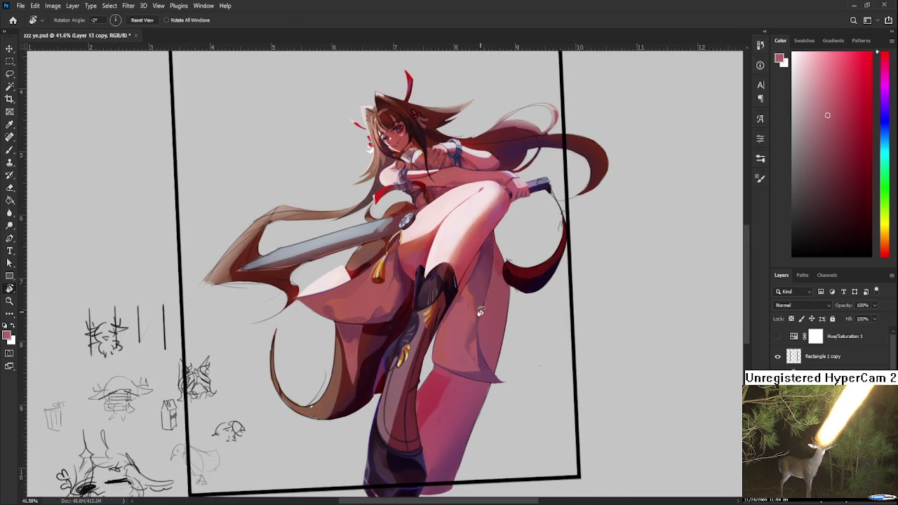
left_click_drag(480, 310, 441, 391)
key("b")
left_click(423, 401, "alt")
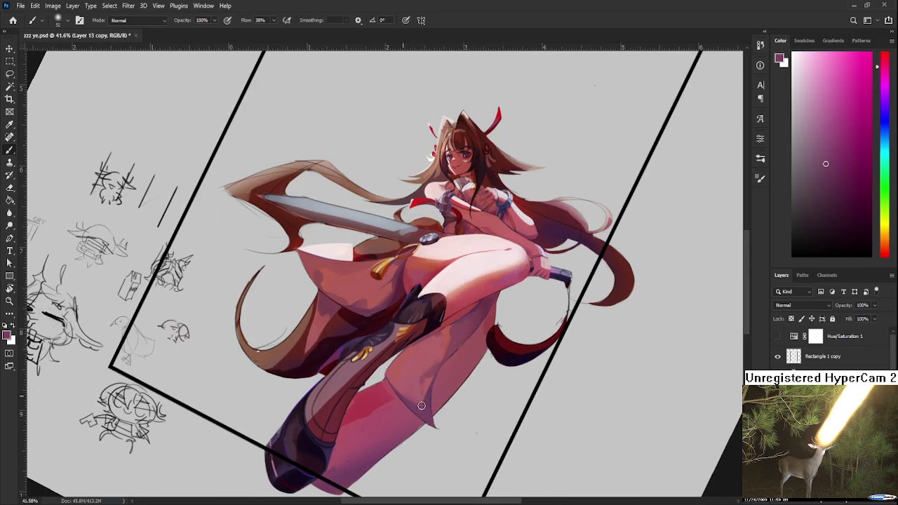
left_click(412, 390, "alt")
left_click(424, 406, "alt")
left_click(427, 405, "alt")
left_click(427, 404, "alt")
left_click(430, 407, "alt")
key("r")
left_click_drag(423, 454, 561, 328)
scroll(557, 311, "down", 3)
scroll(541, 249, "up", 5)
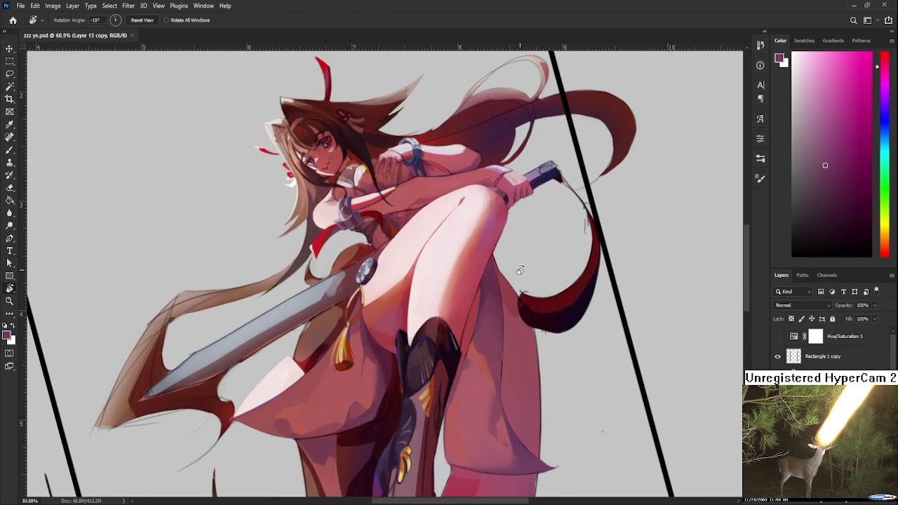
key("b")
left_click(491, 283, "alt")
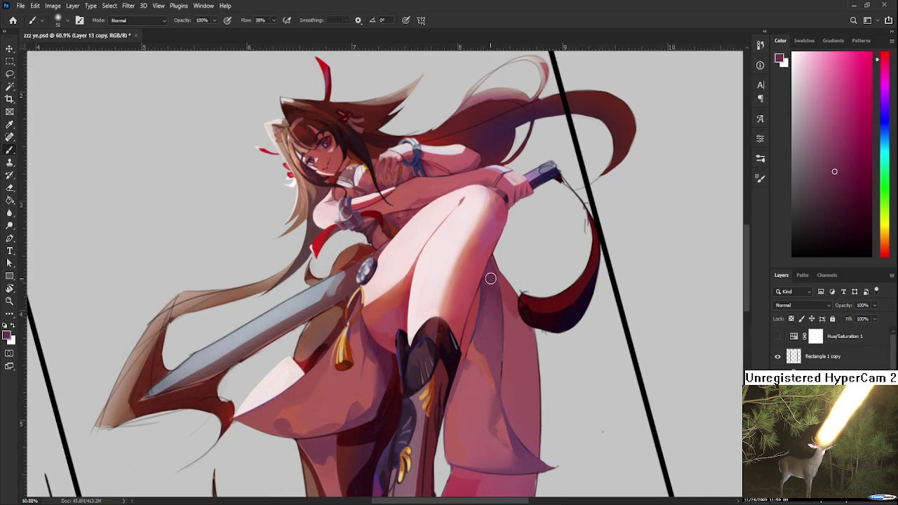
key("r")
mouse_move(510, 299)
left_mouse_down()
mouse_move(521, 333)
mouse_move(533, 333)
left_mouse_up()
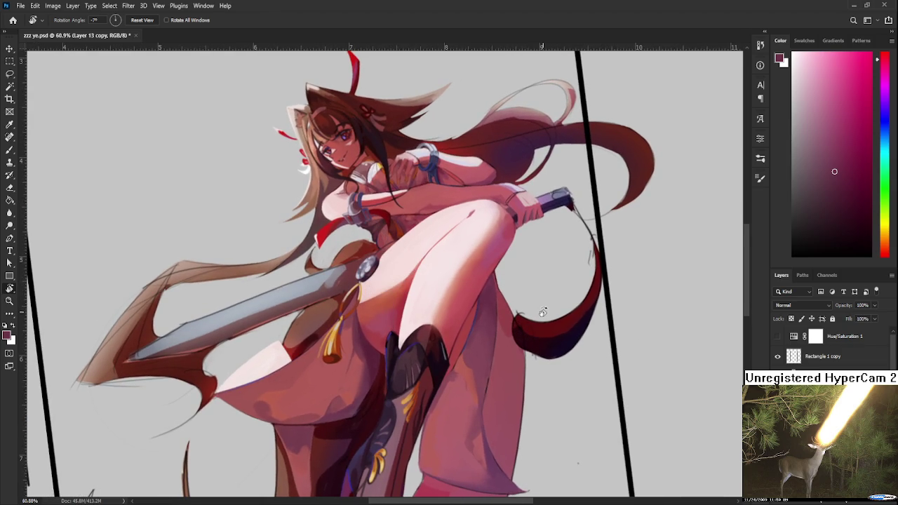
left_click_drag(543, 312, 545, 370)
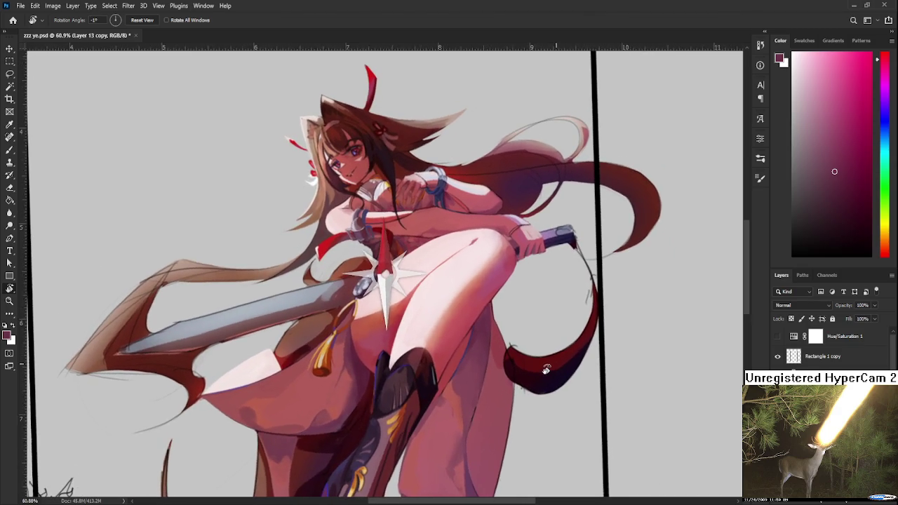
scroll(532, 291, "up", 5)
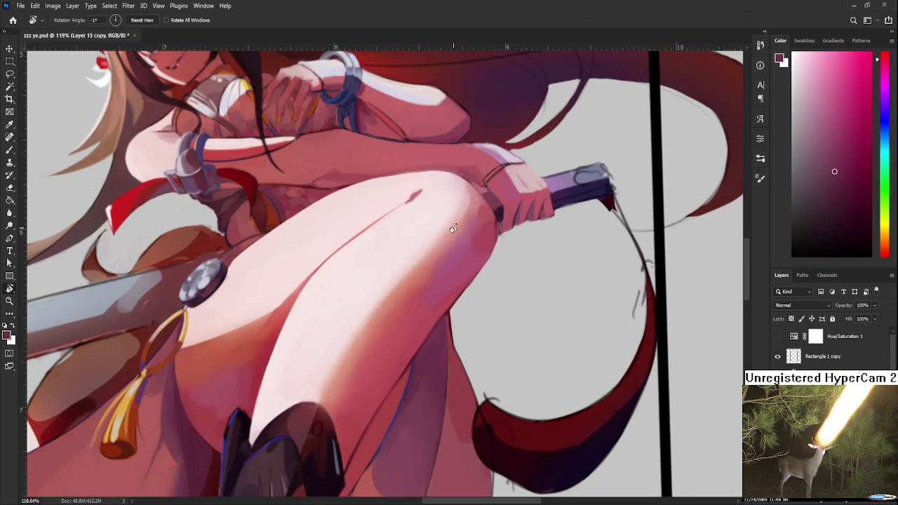
scroll(460, 205, "down", 2)
scroll(462, 203, "down", 2)
scroll(464, 199, "down", 1)
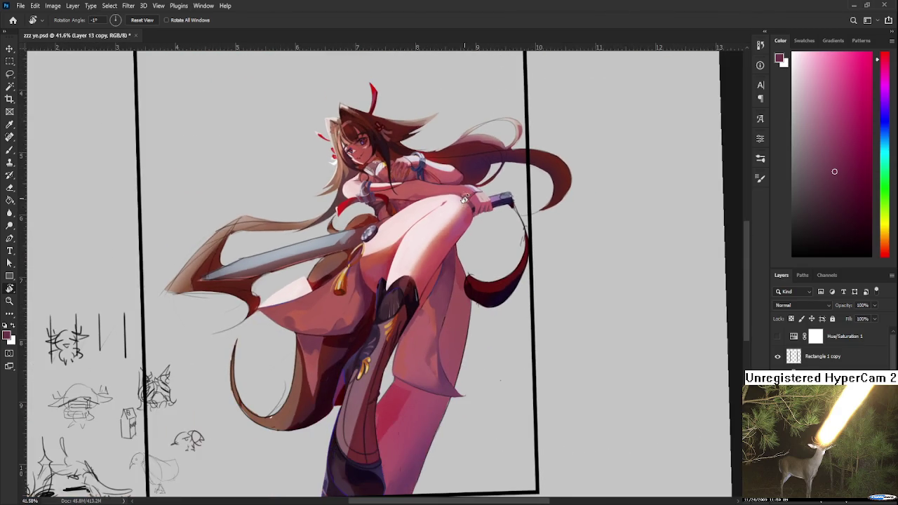
scroll(459, 201, "up", 1)
scroll(460, 209, "down", 1)
scroll(492, 221, "down", 2)
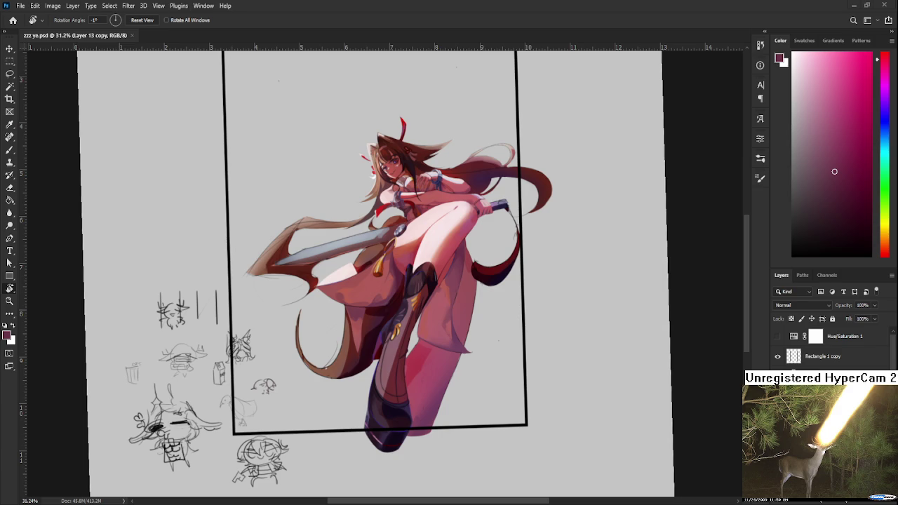
Step: Zoom out to about 28% and pan left to show the blank margin beside the black frame
scroll(561, 357, "down", 5)
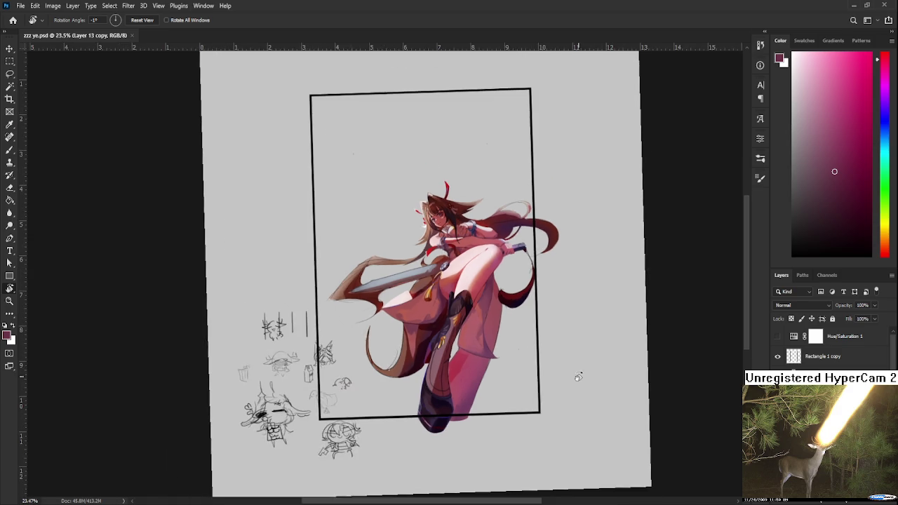
scroll(486, 290, "up", 1)
scroll(487, 290, "up", 3)
scroll(517, 311, "left", 3)
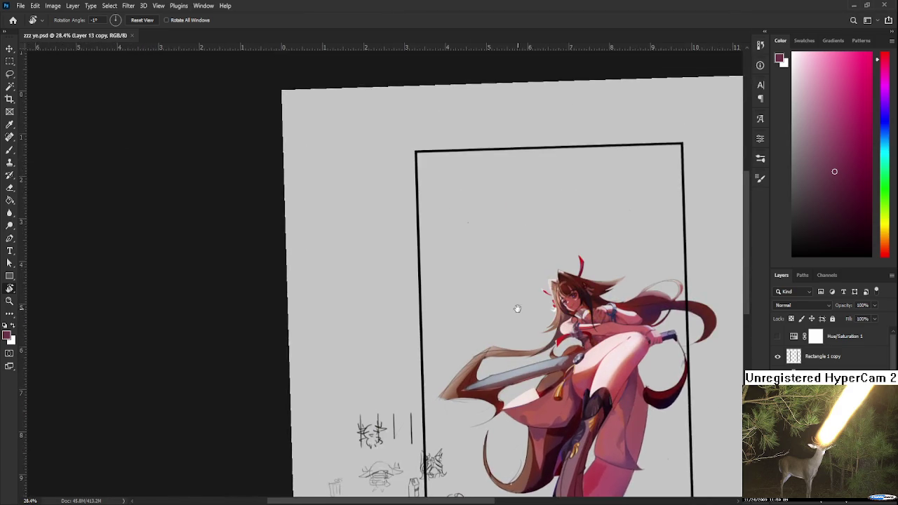
key("b")
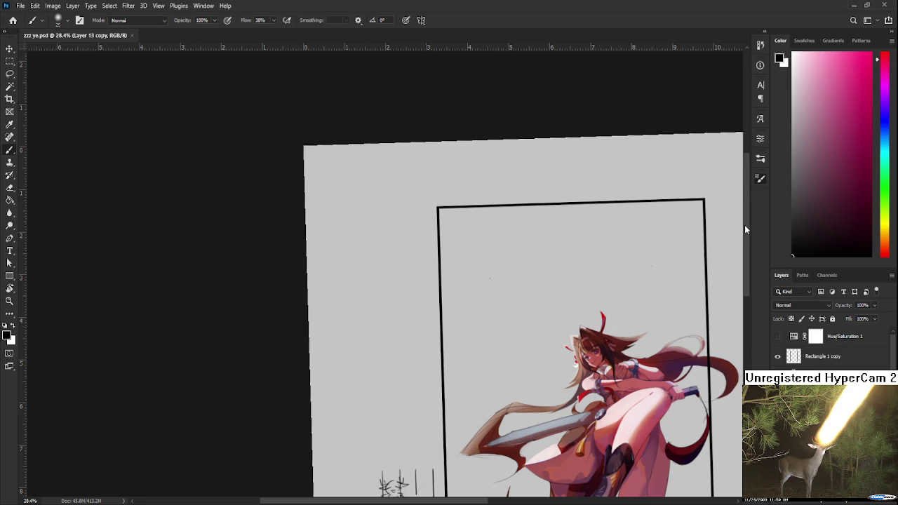
Step: With a hard round brush, try a few strokes beside the head sketch and undo them
key("shift+bracketright")
key("shift+bracketright")
key("shift+bracketright")
mouse_move(363, 241)
left_mouse_down()
mouse_move(370, 249)
mouse_move(362, 257)
mouse_move(376, 275)
mouse_move(379, 254)
mouse_move(401, 290)
left_mouse_up()
key("ctrl+z")
key("ctrl+z")
key("ctrl+z")
key("ctrl+z")
key("ctrl+z")
key("ctrl+z")
key("ctrl+z")
left_click_drag(343, 254, 393, 286)
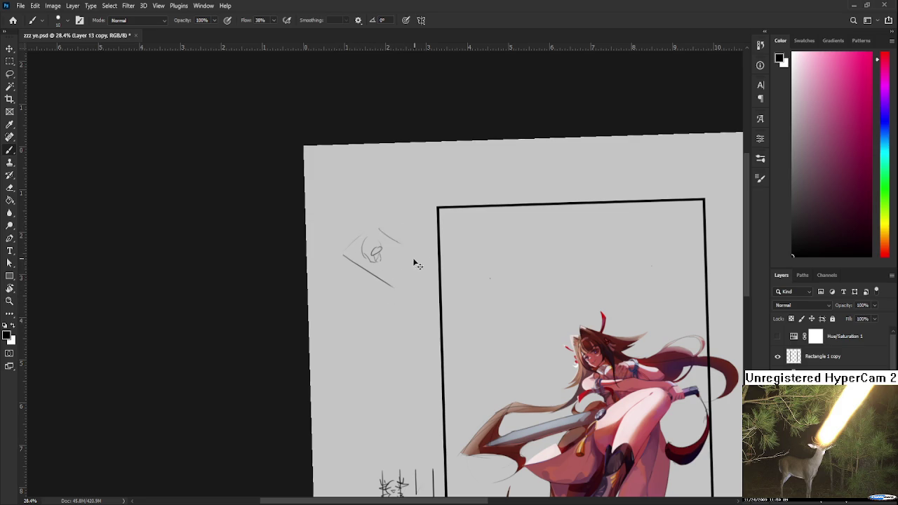
key("ctrl+z")
mouse_move(366, 266)
left_mouse_down()
mouse_move(378, 279)
mouse_move(368, 279)
mouse_move(392, 267)
mouse_move(369, 279)
mouse_move(391, 297)
mouse_move(394, 316)
mouse_move(383, 316)
mouse_move(391, 314)
mouse_move(397, 367)
left_mouse_up()
key("ctrl+z")
key("ctrl+z")
key("ctrl+z")
key("ctrl+z")
Step: Sketch the figure's leg and shoulder strokes and a sloped ground-plane line beneath it
left_click_drag(394, 334, 400, 382)
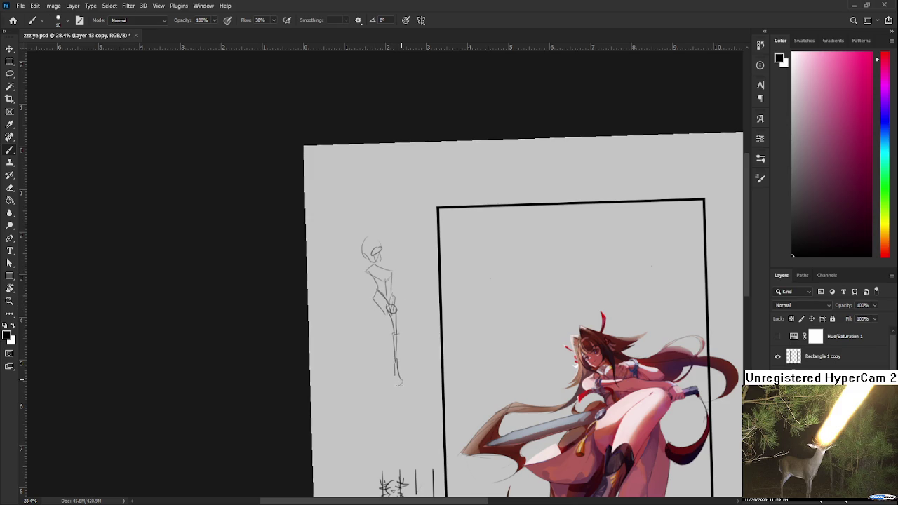
left_click_drag(385, 309, 381, 298)
key("alt")
left_click_drag(377, 296, 373, 353)
mouse_move(351, 357)
left_mouse_down()
mouse_move(390, 400)
mouse_move(420, 382)
left_mouse_up()
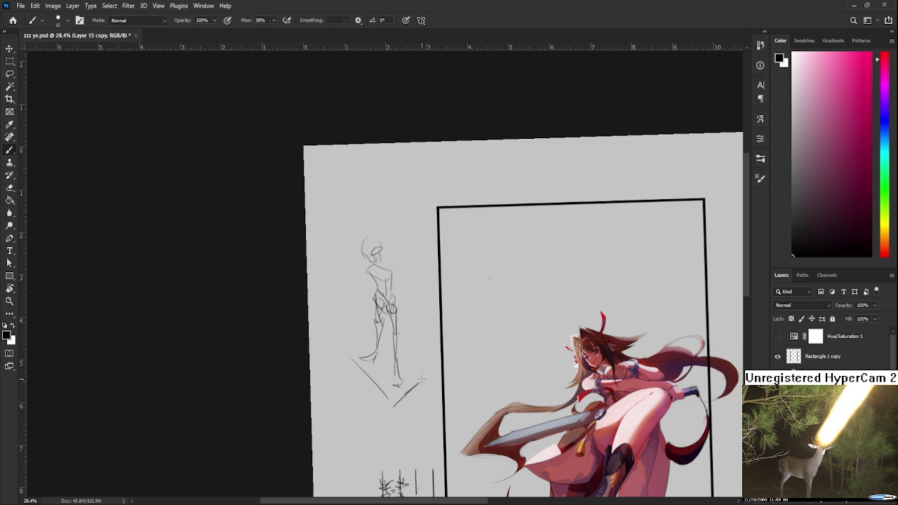
left_click_drag(349, 349, 366, 340)
left_click_drag(381, 287, 384, 299)
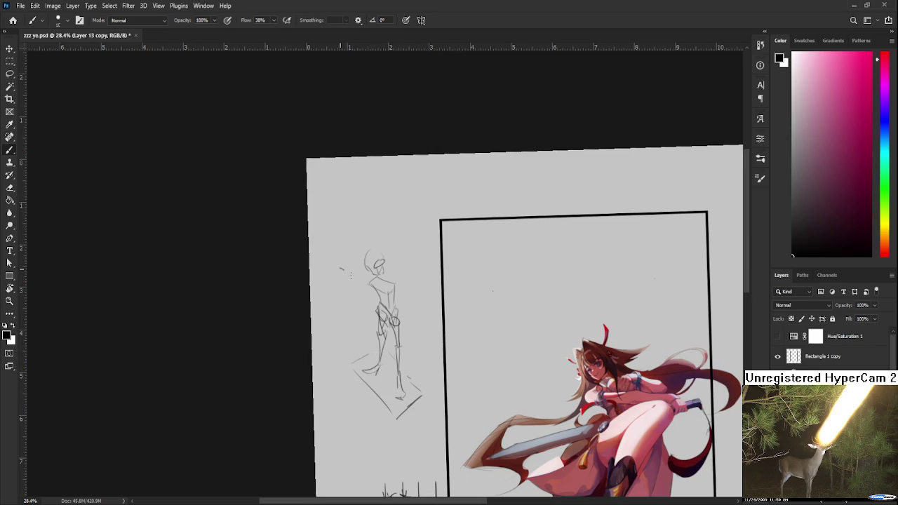
left_click_drag(346, 269, 370, 288)
left_click_drag(315, 321, 357, 370)
Step: Lasso the sketch figure's head and scale it down to about 88%
key("l")
mouse_move(390, 275)
left_mouse_down()
mouse_move(379, 265)
mouse_move(386, 261)
left_mouse_up()
key("ctrl+t")
key("Return")
key("ctrl+t")
key("Return")
key("b")
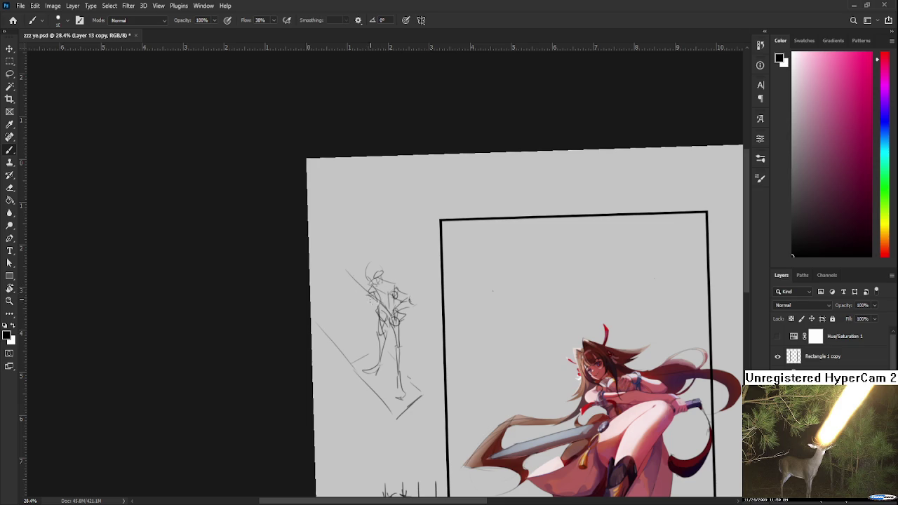
left_click_drag(421, 321, 431, 311)
key("e")
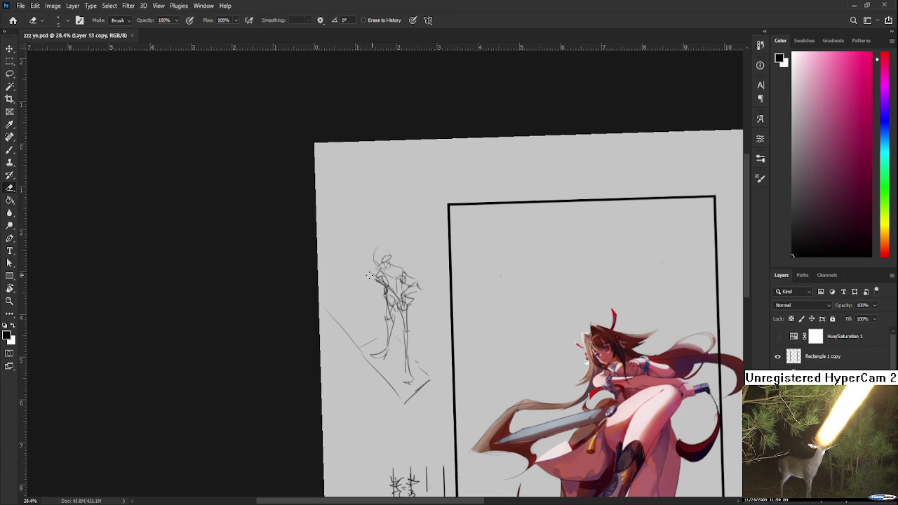
Step: Lasso the diagonal line and rotate it into the ground plane's back edge
left_click_drag(371, 276, 370, 309)
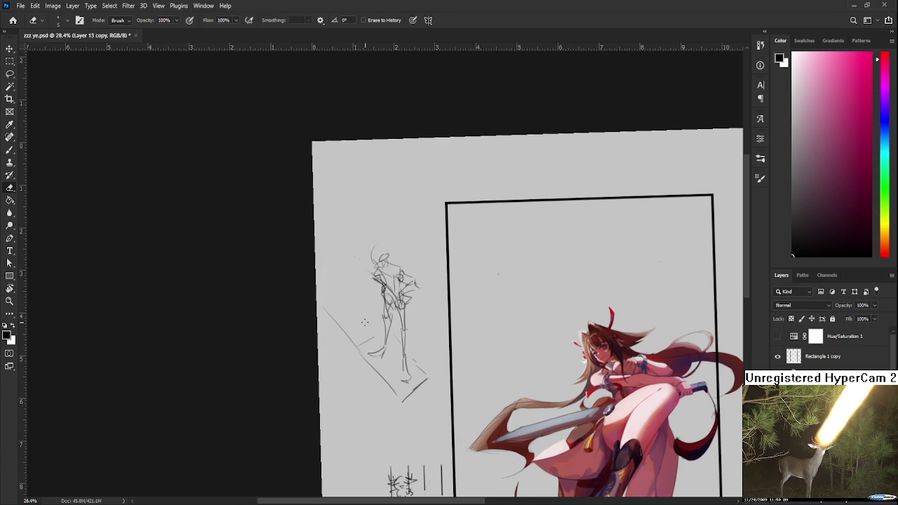
scroll(365, 322, "up", 1)
scroll(367, 327, "up", 1)
scroll(368, 333, "up", 1)
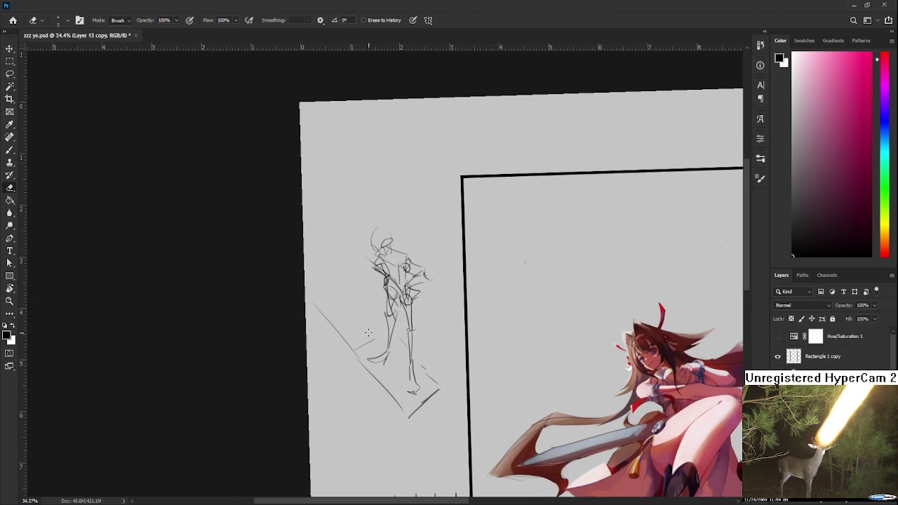
key("l")
left_click_drag(362, 344, 402, 382)
key("ctrl+t")
key("Return")
key("ctrl+d")
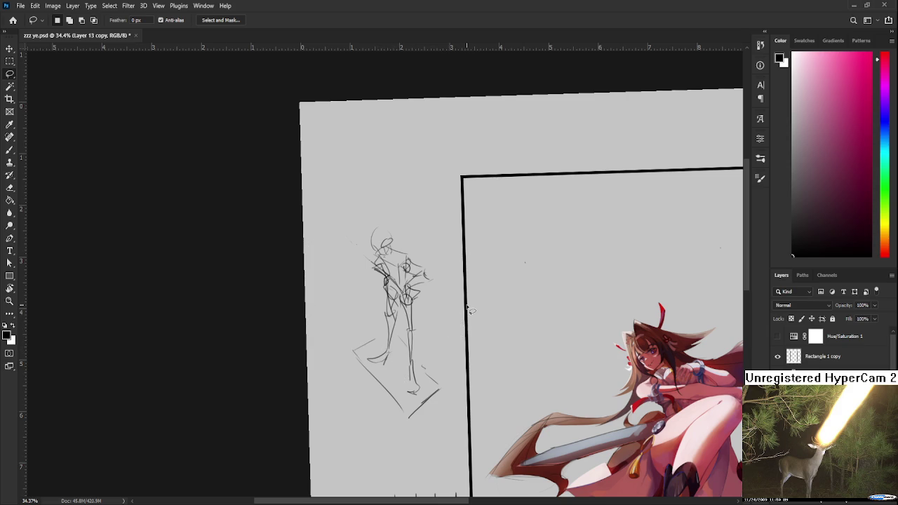
Step: Lasso the sketch figure and distort its corners to put it into perspective
left_click_drag(469, 311, 477, 304)
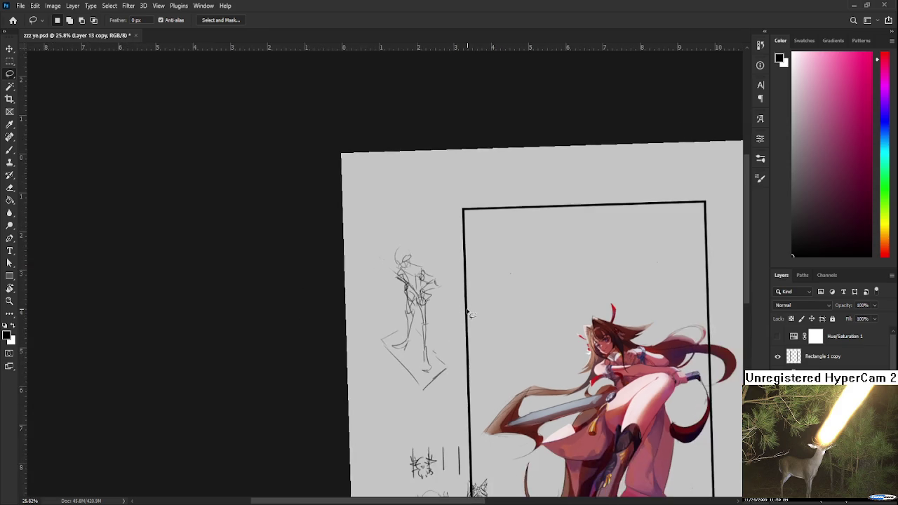
mouse_move(470, 405)
left_mouse_down()
mouse_move(415, 430)
mouse_move(523, 267)
mouse_move(471, 413)
left_mouse_up()
key("ctrl+t")
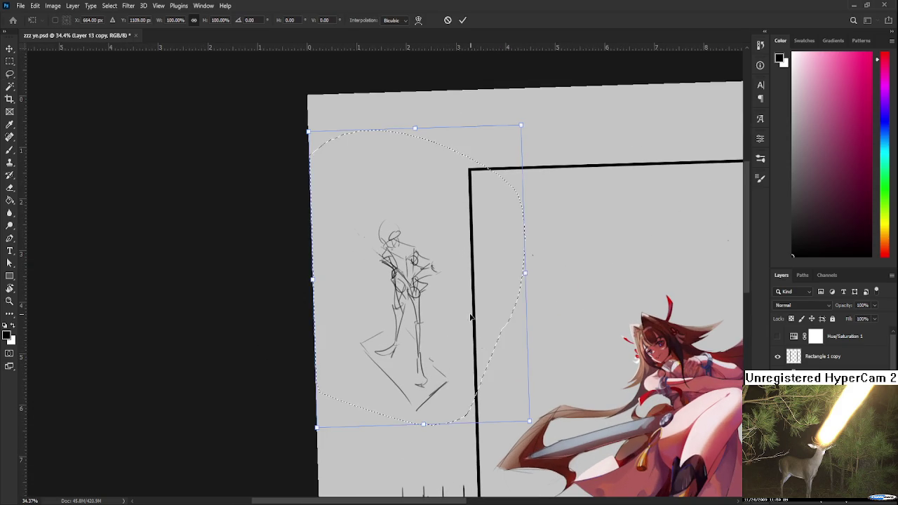
left_click_drag(525, 266, 529, 247)
left_click_drag(522, 108, 522, 137)
left_click_drag(308, 131, 303, 194)
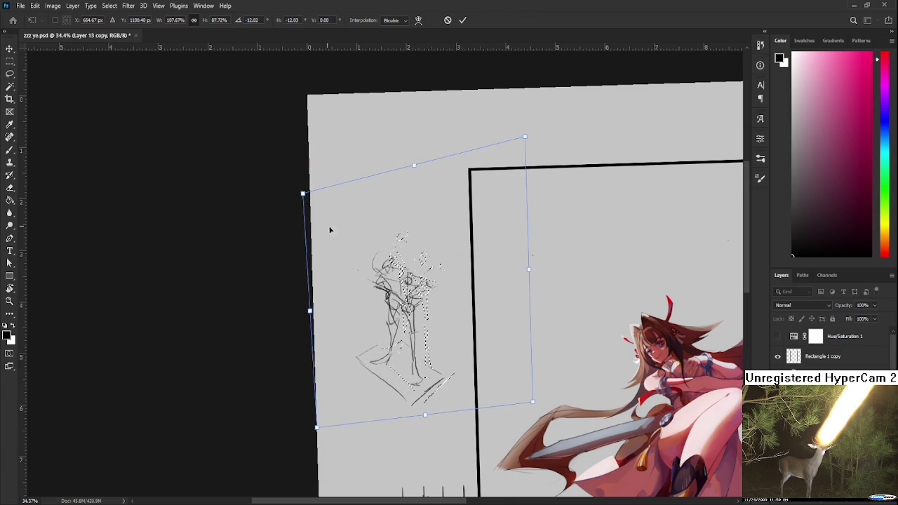
mouse_move(423, 411)
left_mouse_down()
mouse_move(412, 423)
mouse_move(323, 442)
mouse_move(325, 409)
left_mouse_up()
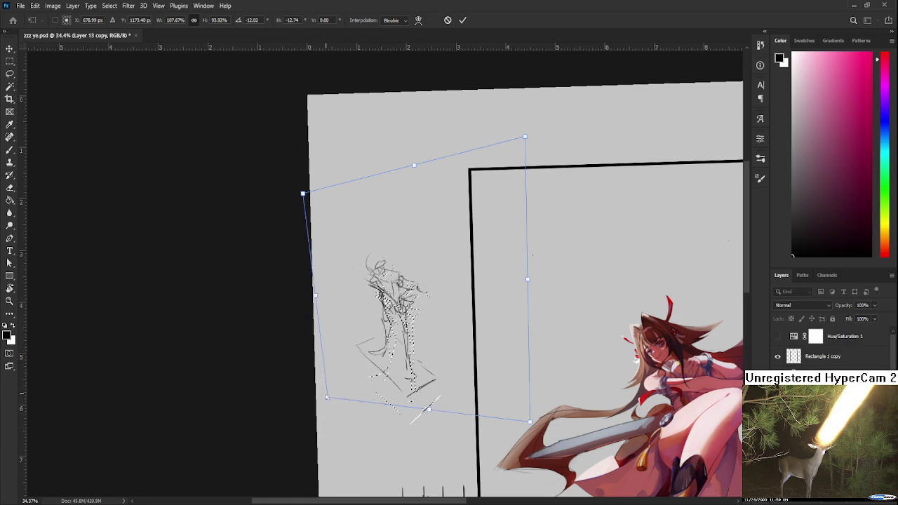
key("Return")
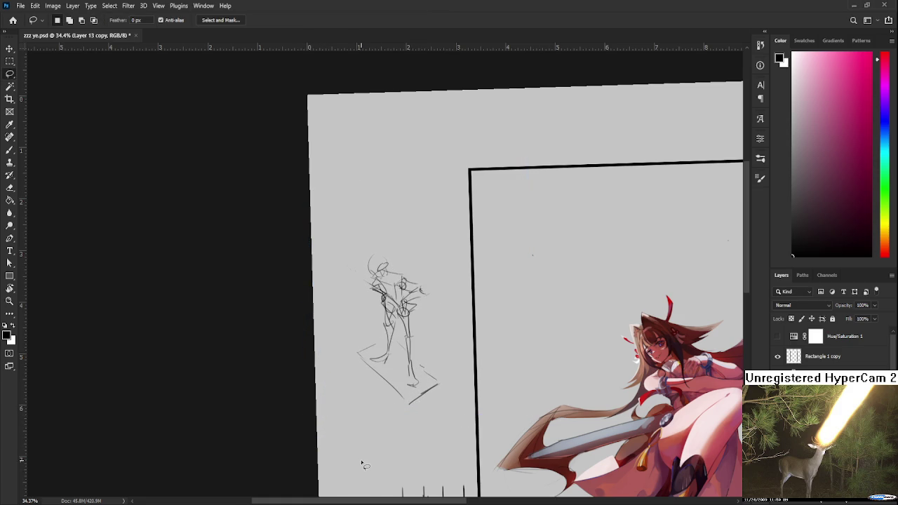
Step: Level the canvas view rotation back to 0°
key("l")
scroll(373, 435, "down", 1)
scroll(373, 435, "down", 1)
key("r")
left_click_drag(416, 439, 393, 393)
scroll(390, 328, "up", 2)
scroll(390, 328, "down", 2)
Step: Lasso the whole gesture sketch, scale it to about 77% and move it up the margin
key("l")
left_click_drag(354, 369, 421, 307)
key("ctrl+t")
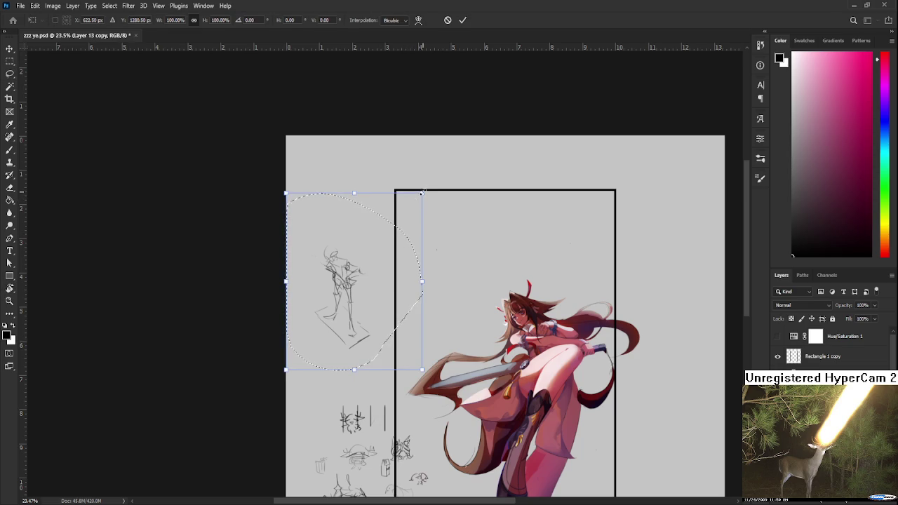
left_click_drag(423, 191, 370, 258)
scroll(370, 258, "down", 3)
mouse_move(333, 172)
left_mouse_down()
mouse_move(320, 404)
mouse_move(367, 196)
left_mouse_up()
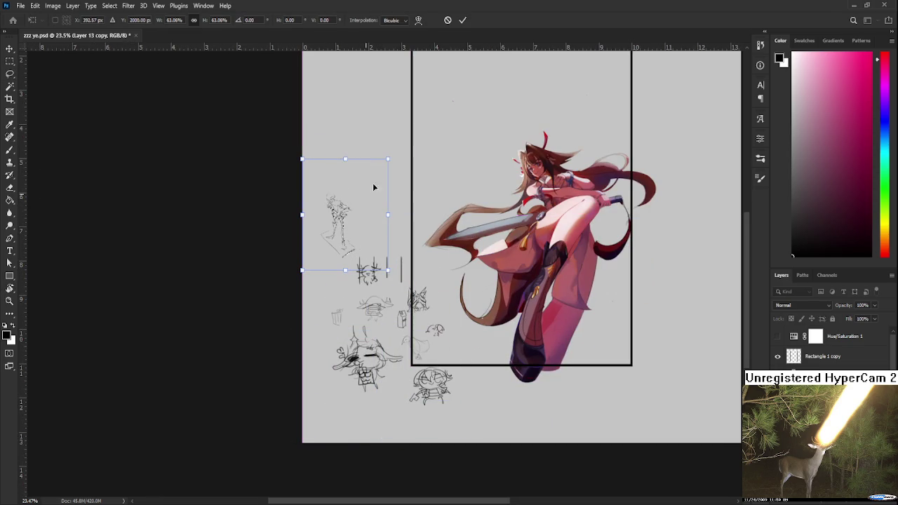
left_click_drag(388, 159, 407, 133)
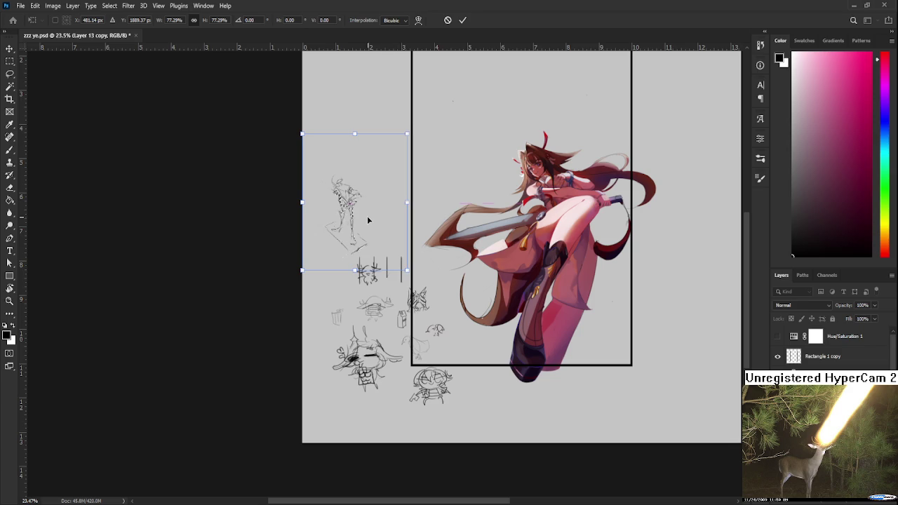
key("Return")
key("l")
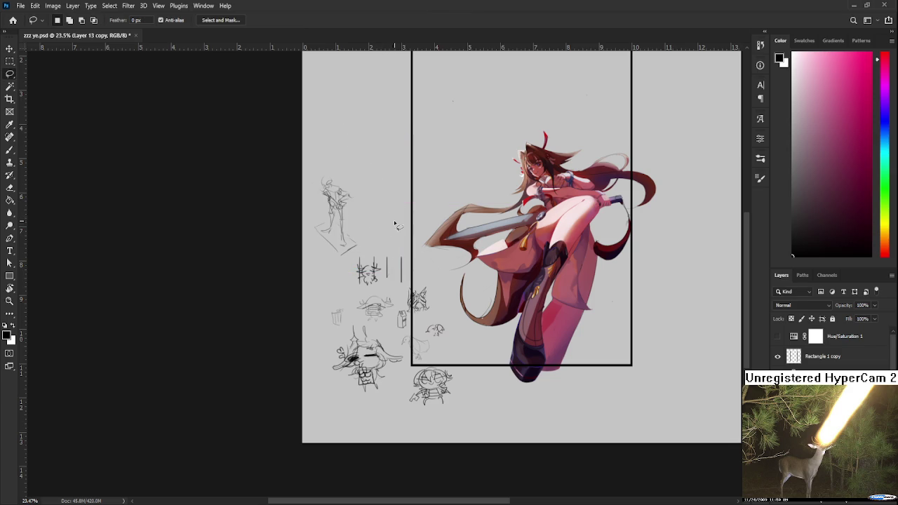
scroll(551, 206, "up", 2)
scroll(552, 206, "up", 2)
left_click_drag(382, 412, 450, 306)
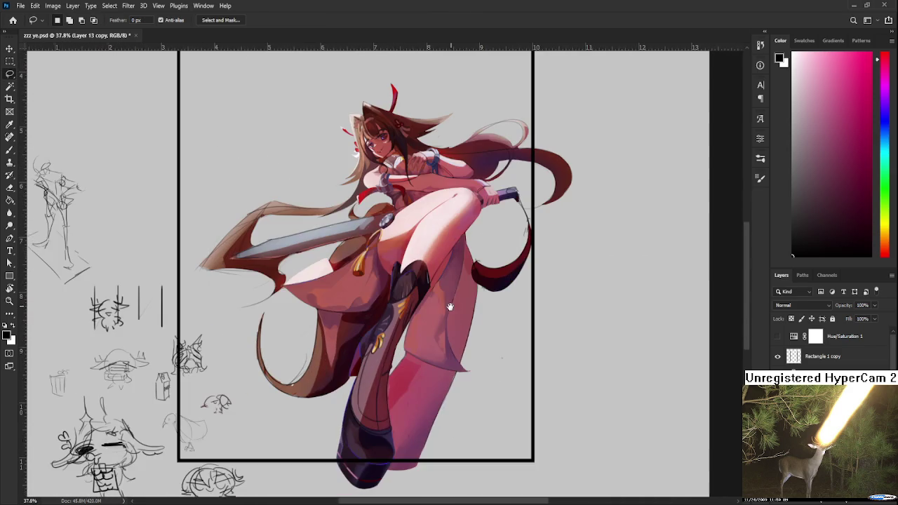
scroll(457, 289, "down", 2)
scroll(449, 302, "up", 2)
scroll(436, 323, "up", 1)
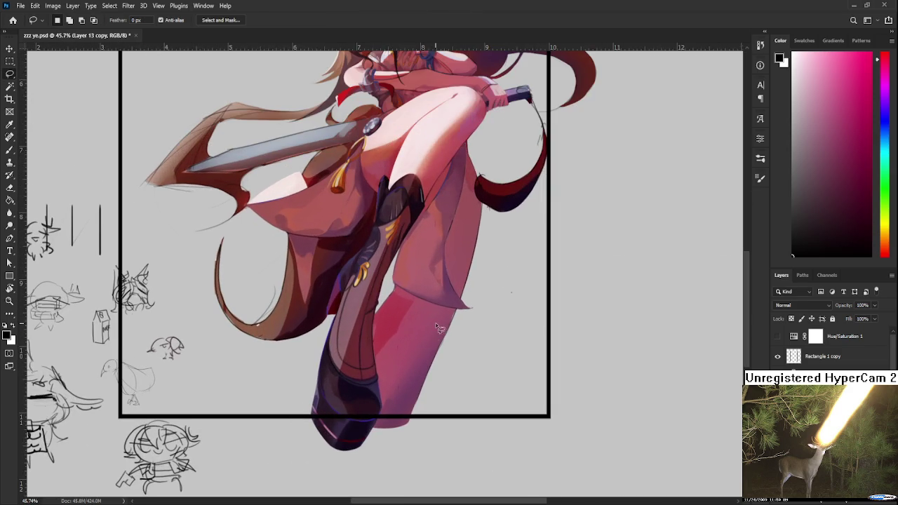
left_click_drag(421, 256, 426, 351)
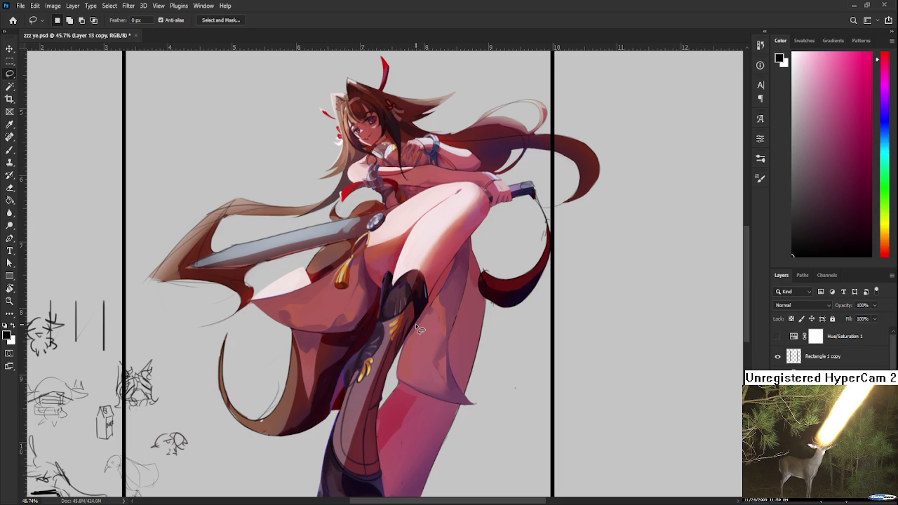
scroll(523, 322, "down", 3)
scroll(512, 351, "up", 1)
scroll(508, 314, "up", 1)
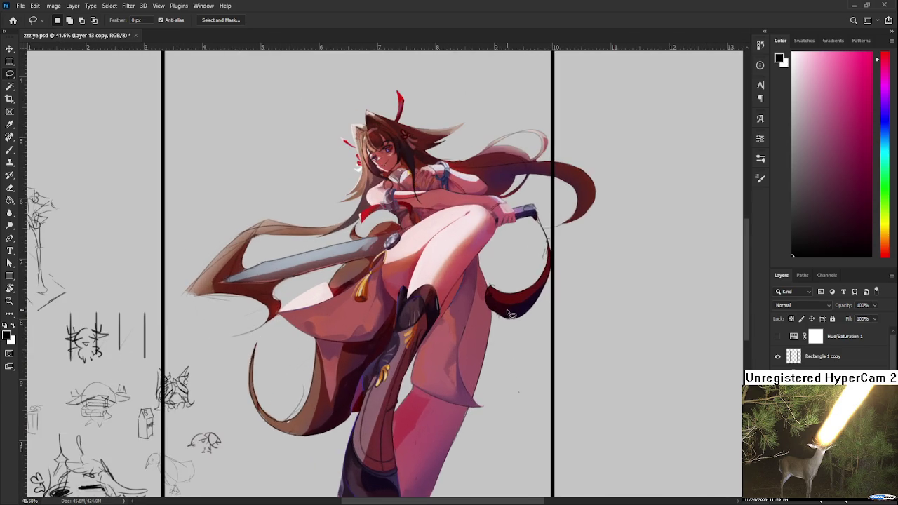
scroll(473, 226, "up", 5)
scroll(474, 227, "left", 3)
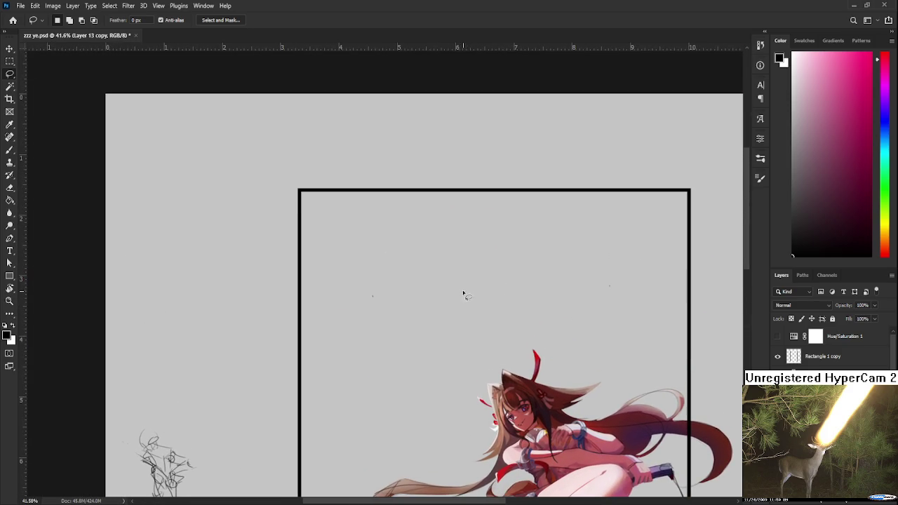
left_click_drag(423, 221, 554, 194)
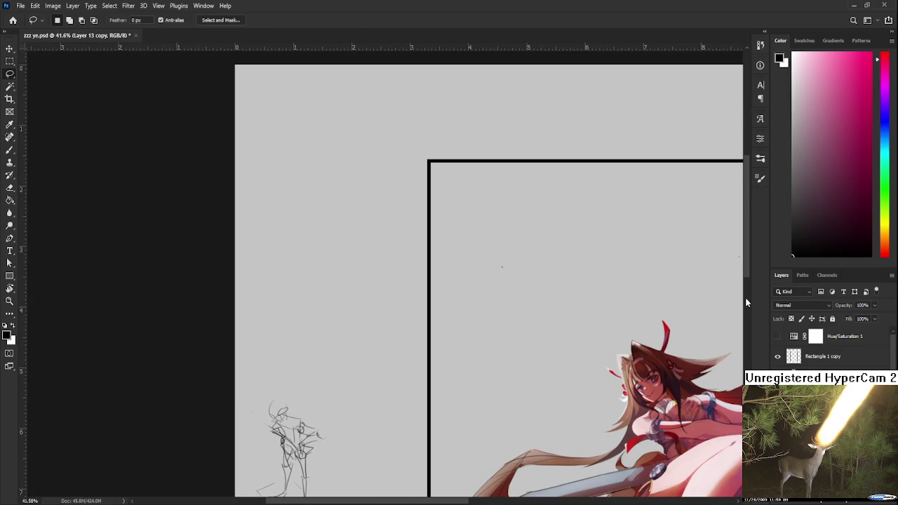
Step: Draw a small cube outline with its centre vertical and right edges in the upper margin
key("b")
left_click_drag(332, 305, 328, 336)
left_click_drag(314, 221, 319, 259)
key("ctrl+z")
mouse_move(313, 219)
left_mouse_down()
mouse_move(321, 266)
mouse_move(320, 253)
mouse_move(357, 257)
mouse_move(340, 268)
left_mouse_up()
key("ctrl+z")
key("ctrl+z")
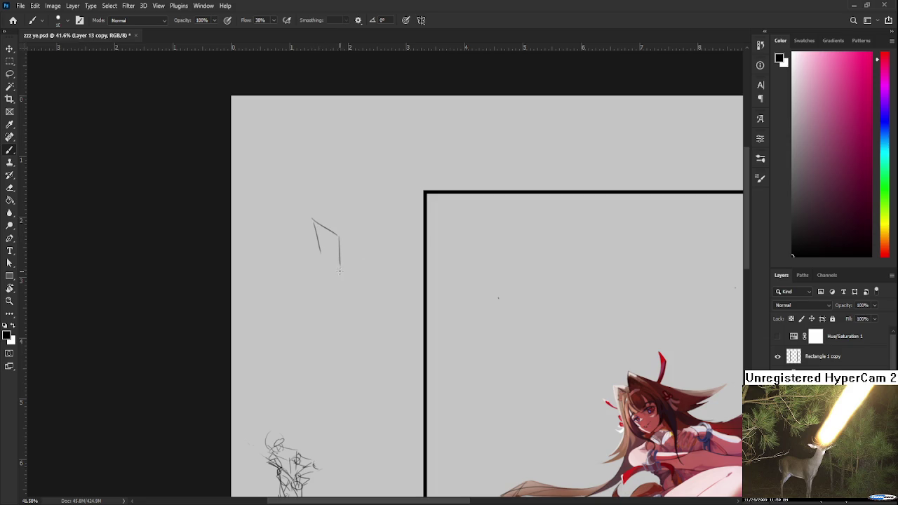
mouse_move(340, 234)
left_mouse_down()
mouse_move(367, 217)
mouse_move(344, 207)
mouse_move(362, 215)
mouse_move(361, 242)
left_mouse_up()
key("ctrl+z")
key("ctrl+z")
key("ctrl+z")
key("ctrl+z")
key("ctrl+z")
mouse_move(337, 240)
left_mouse_down()
mouse_move(346, 261)
mouse_move(337, 270)
left_mouse_up()
left_click_drag(336, 269, 362, 243)
Step: Add arrowed axis lines from the cube and darken its right side edge
left_click_drag(338, 211, 339, 194)
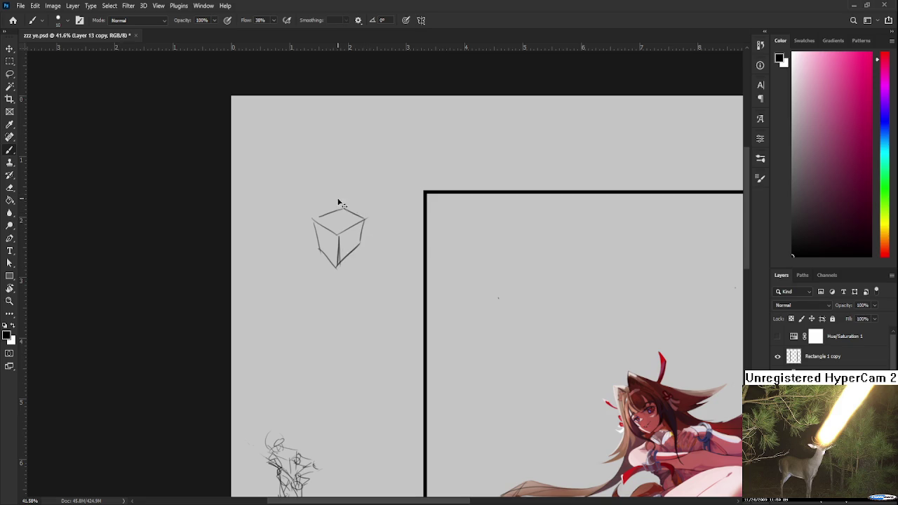
key("ctrl+z")
mouse_move(322, 238)
left_mouse_down()
mouse_move(293, 253)
mouse_move(365, 252)
left_mouse_up()
left_click_drag(347, 229, 365, 219)
left_click_drag(370, 271, 397, 186)
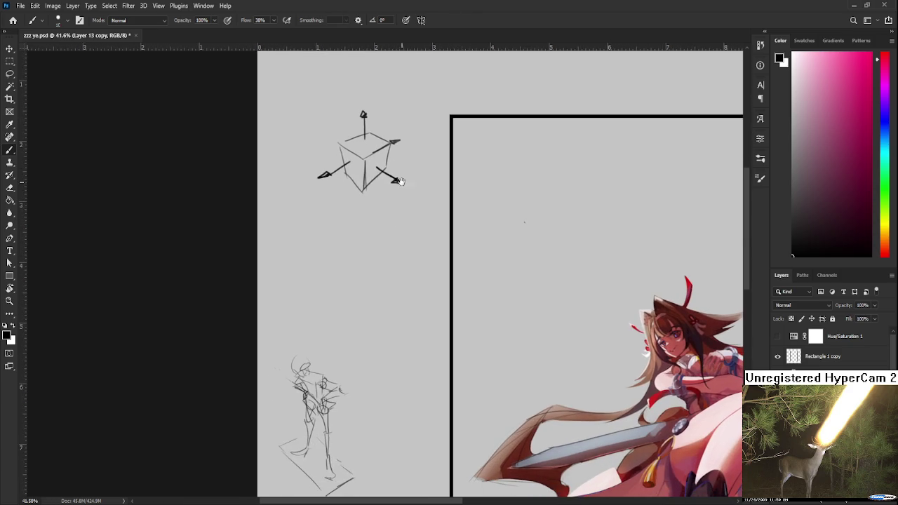
scroll(415, 202, "up", 2)
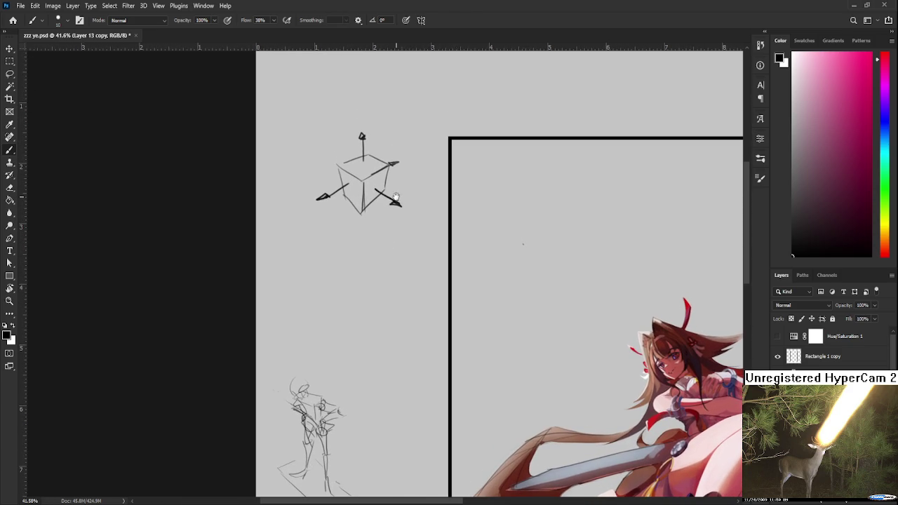
scroll(397, 197, "up", 3)
scroll(361, 233, "right", 3)
left_click_drag(362, 234, 408, 192)
left_click_drag(351, 254, 383, 235)
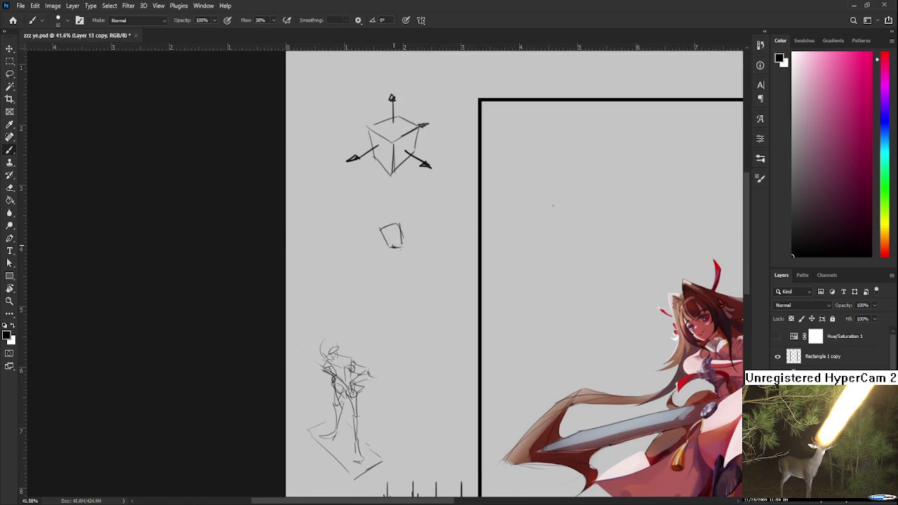
Step: Sketch a long curved gesture line with a head and arms below the cube
left_click_drag(378, 219, 381, 329)
key("ctrl+z")
key("ctrl+z")
key("ctrl+z")
key("ctrl+z")
key("ctrl+z")
mouse_move(448, 181)
left_mouse_down()
mouse_move(404, 352)
mouse_move(476, 352)
left_mouse_up()
key("ctrl+z")
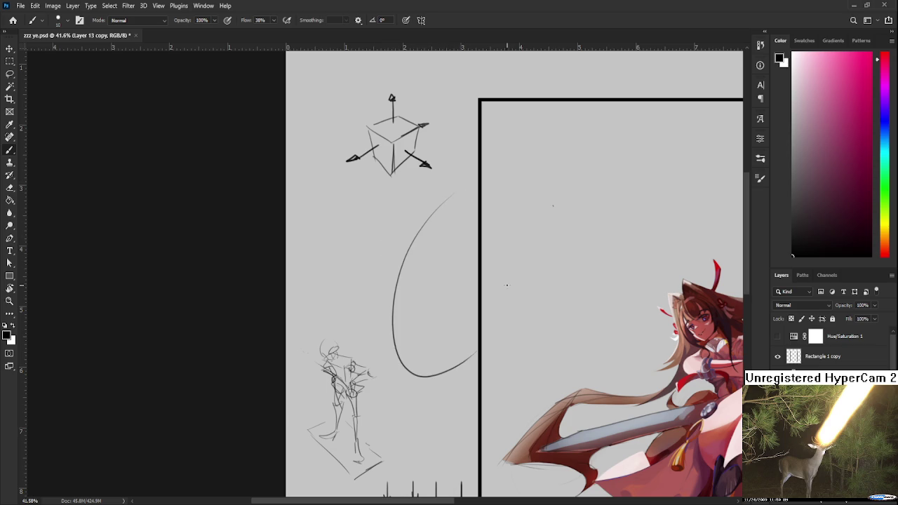
mouse_move(439, 209)
left_mouse_down()
mouse_move(448, 191)
mouse_move(402, 229)
mouse_move(423, 258)
left_mouse_up()
key("ctrl+z")
key("ctrl+z")
mouse_move(445, 226)
left_mouse_down()
mouse_move(400, 274)
mouse_move(433, 265)
mouse_move(383, 320)
left_mouse_up()
key("ctrl+z")
mouse_move(400, 274)
left_mouse_down()
mouse_move(383, 315)
mouse_move(310, 390)
left_mouse_up()
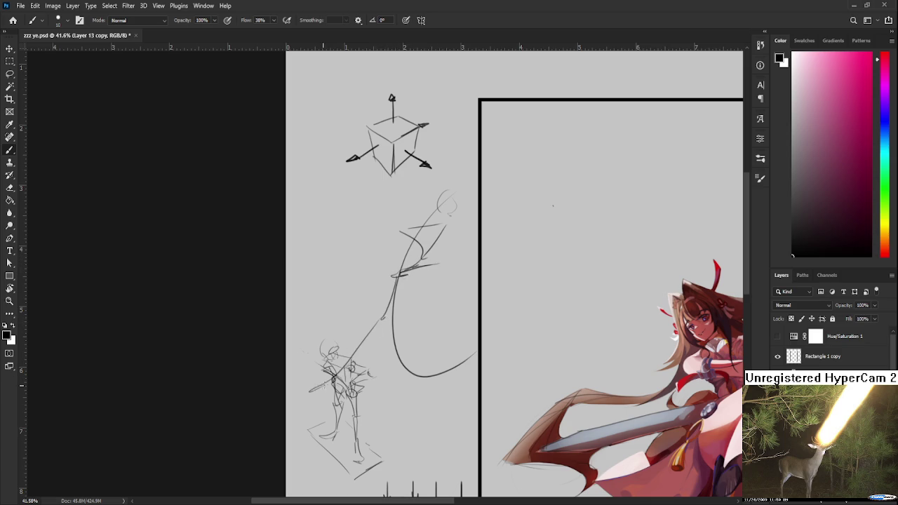
Step: Add arm and shoulder lines to the gesture, redrawing the shoulder line shorter
mouse_move(421, 265)
left_mouse_down()
mouse_move(479, 289)
mouse_move(483, 331)
left_mouse_up()
left_click_drag(401, 236, 471, 204)
key("ctrl+z")
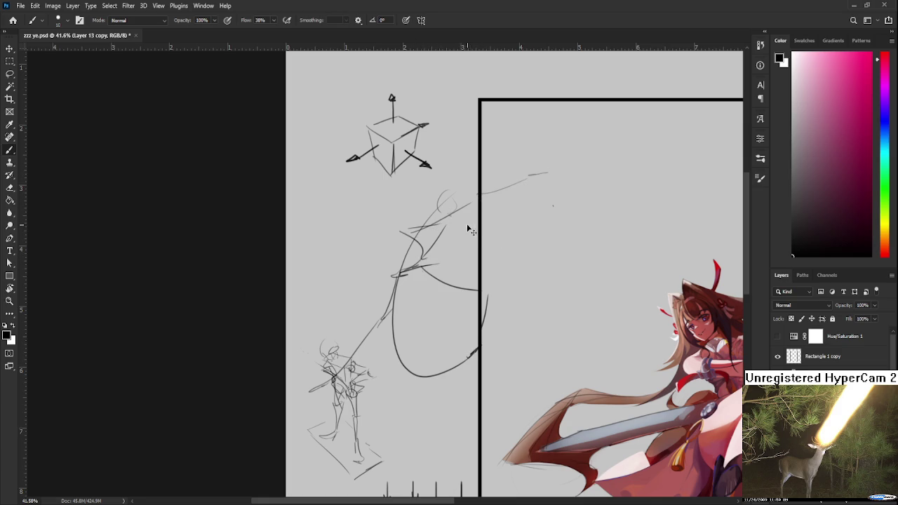
key("ctrl+z")
left_click_drag(407, 229, 532, 228)
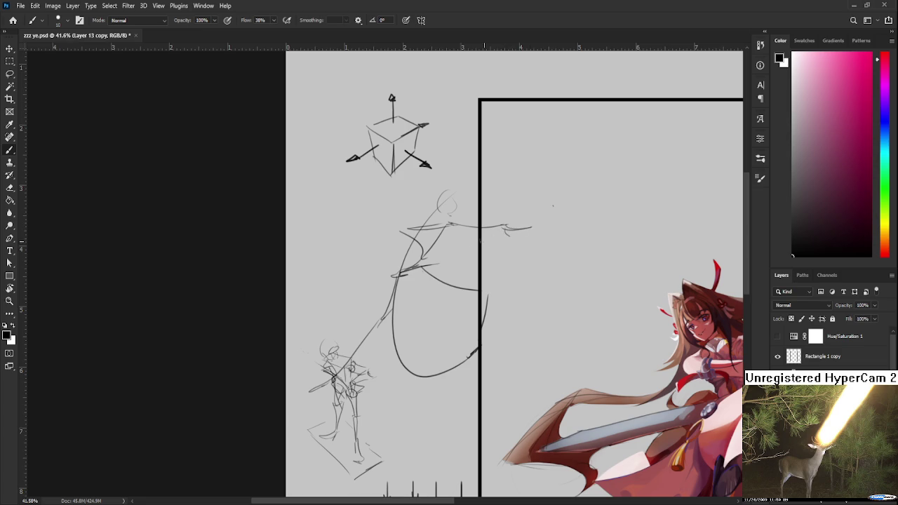
mouse_move(477, 237)
left_mouse_down()
mouse_move(442, 249)
mouse_move(452, 234)
left_mouse_up()
key("ctrl+z")
left_click_drag(529, 201, 554, 152)
mouse_move(542, 223)
left_mouse_down()
mouse_move(452, 270)
mouse_move(450, 257)
mouse_move(460, 281)
mouse_move(443, 283)
left_mouse_up()
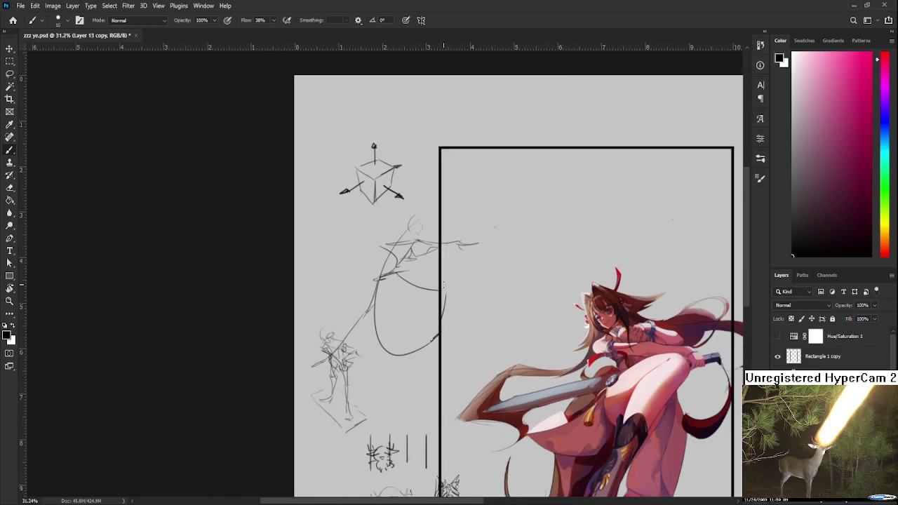
Step: Undo the remaining gesture strokes and lasso the perspective cube sketch
key("ctrl+z")
key("ctrl+z")
key("ctrl+z")
key("ctrl+z")
key("ctrl+z")
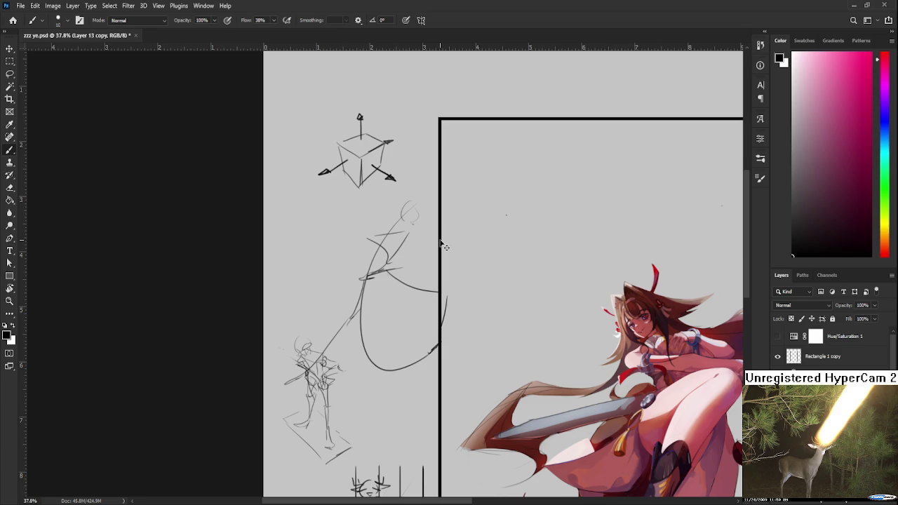
key("ctrl+z")
key("ctrl+z")
key("ctrl+z")
key("ctrl+z")
key("ctrl+z")
key("ctrl+z")
key("ctrl+z")
key("ctrl+z")
key("ctrl+z")
key("ctrl+z")
key("ctrl+z")
key("ctrl+z")
key("ctrl+z")
key("l")
left_click_drag(407, 204, 519, 183)
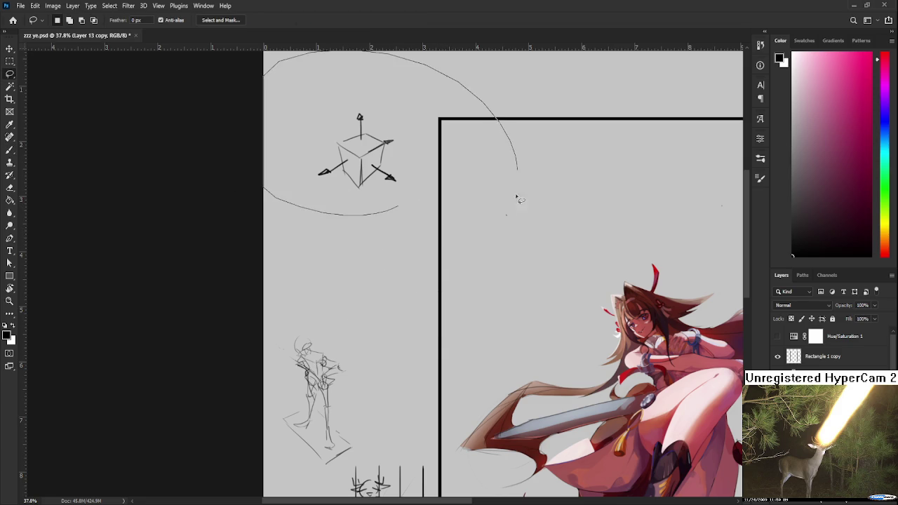
Step: Delete the lassoed perspective cube sketch from the margin and clear the selection
key("Delete")
key("ctrl+d")
scroll(518, 242, "down", 2)
scroll(517, 242, "down", 1)
left_click_drag(555, 317, 407, 235)
Step: Zoom into the figure's legs and, with the Brush, sample a light pink skin tone from the leg
scroll(473, 419, "up", 1)
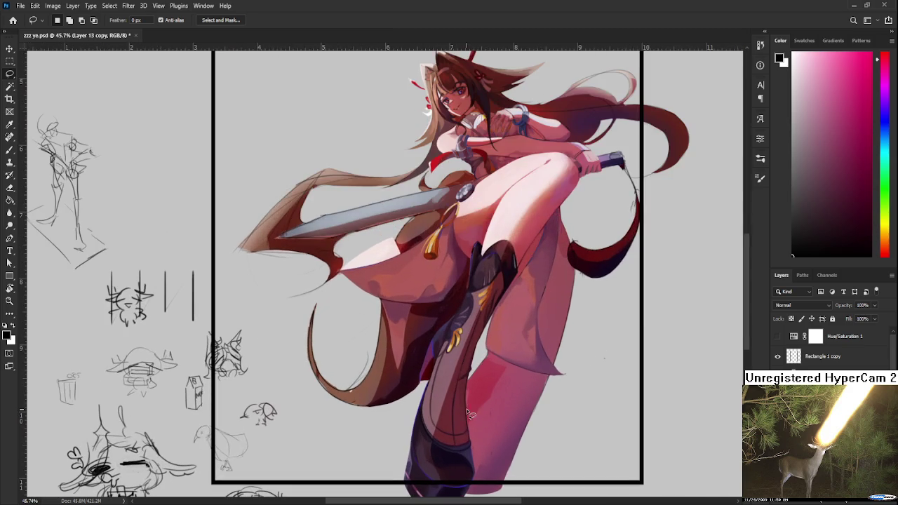
scroll(534, 379, "up", 1)
scroll(554, 364, "up", 1)
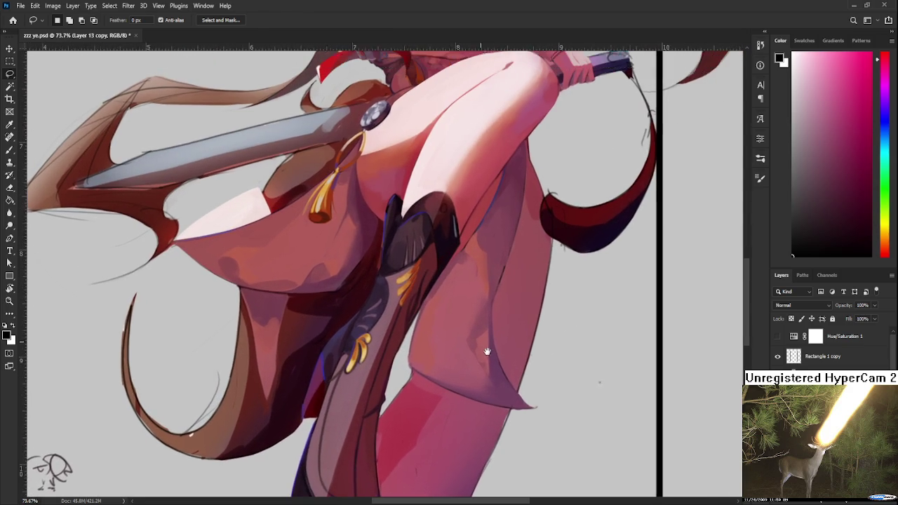
left_click_drag(558, 363, 520, 406)
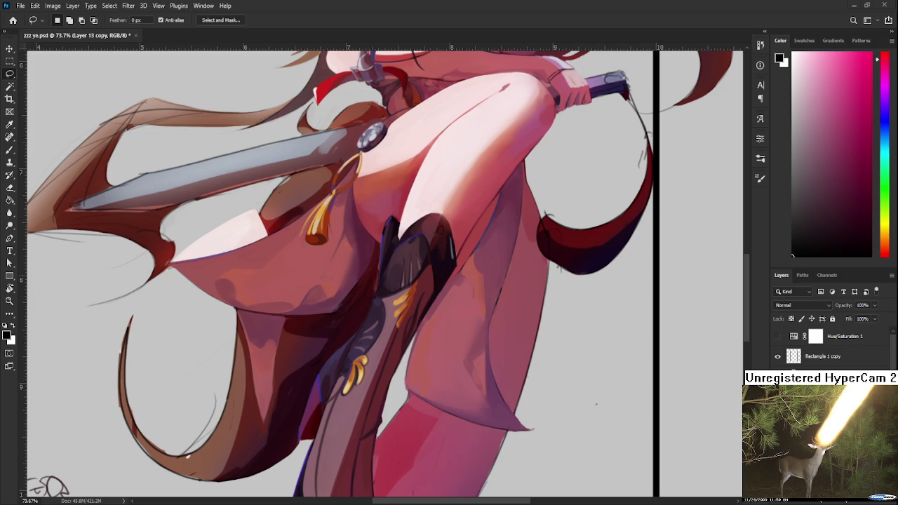
key("b")
left_click(486, 317, "alt")
left_click(491, 303, "alt")
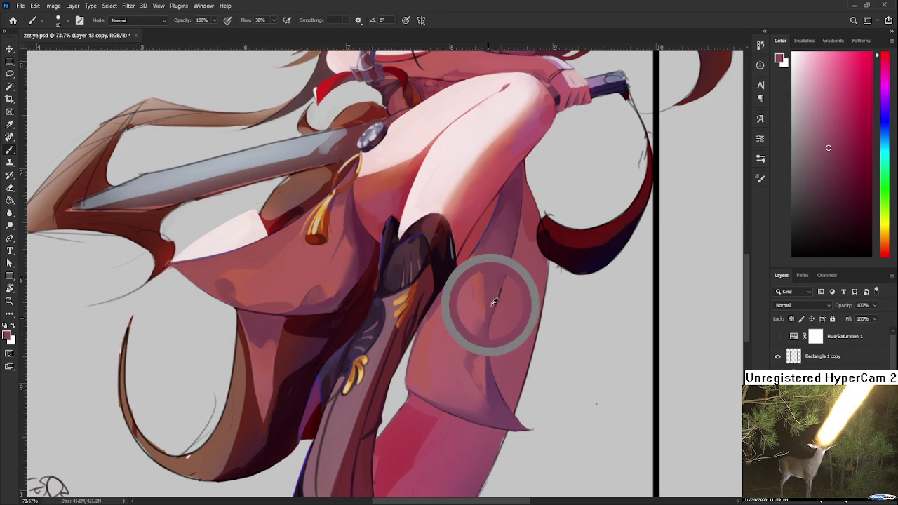
left_click(500, 301, "alt")
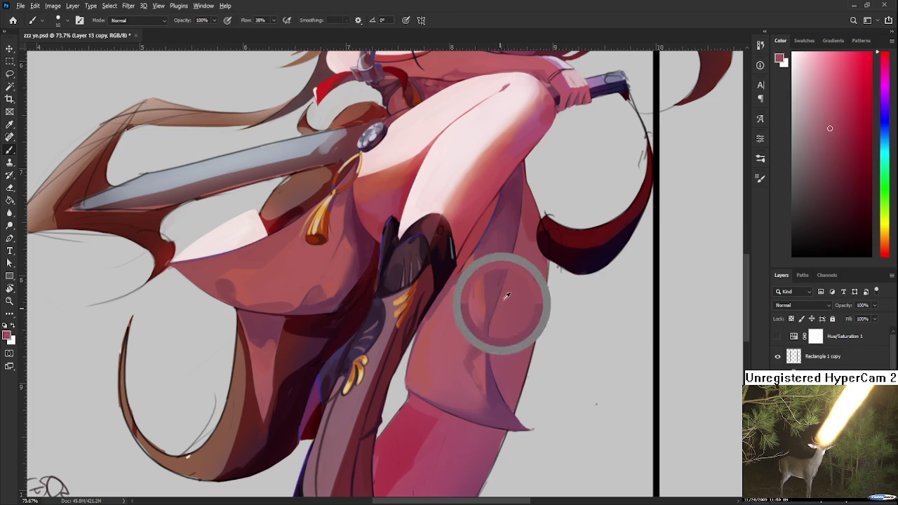
scroll(480, 275, "down", 3)
scroll(539, 302, "down", 1)
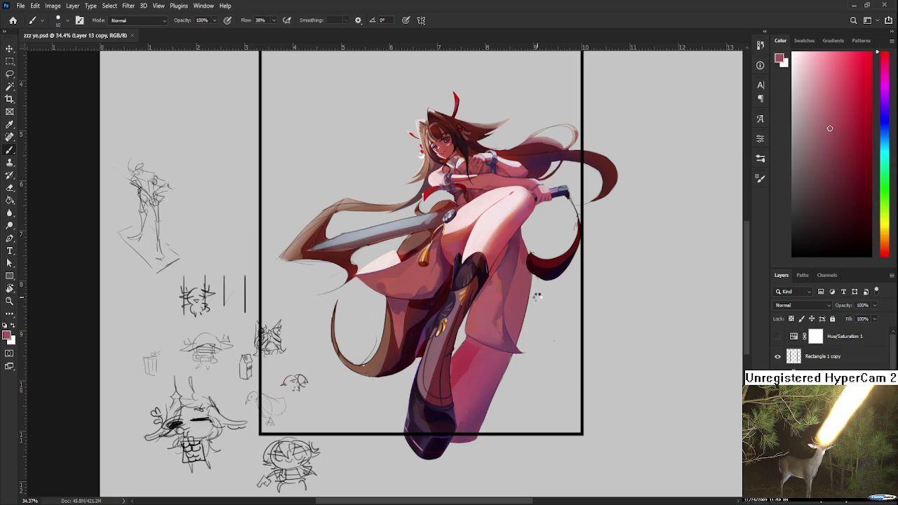
Step: Mirror the swordswoman painting horizontally to check the composition, restore it, and save the file
key("h")
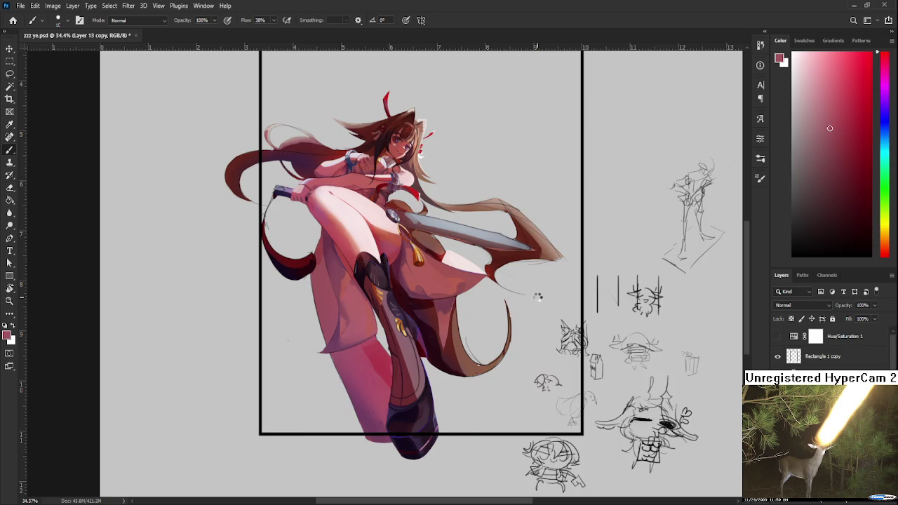
key("h")
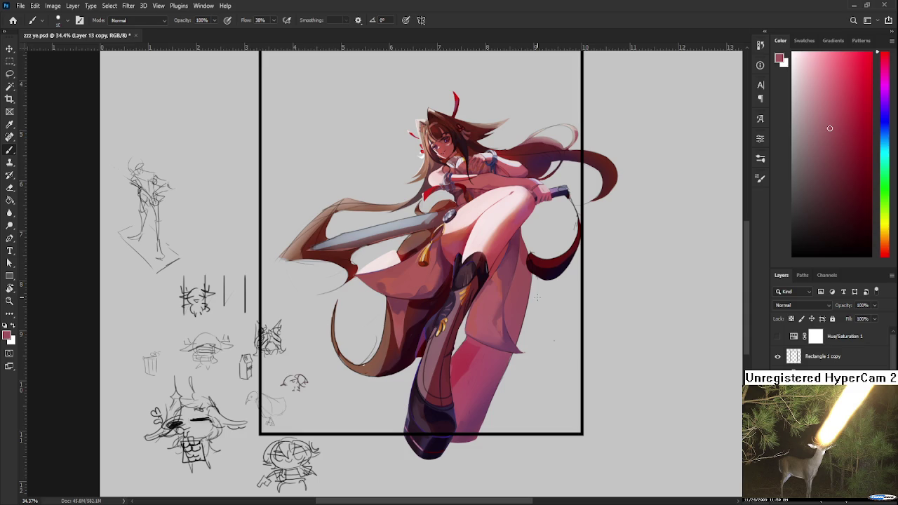
key("ctrl+s")
scroll(498, 272, "down", 2)
scroll(495, 273, "down", 1)
scroll(491, 277, "down", 1)
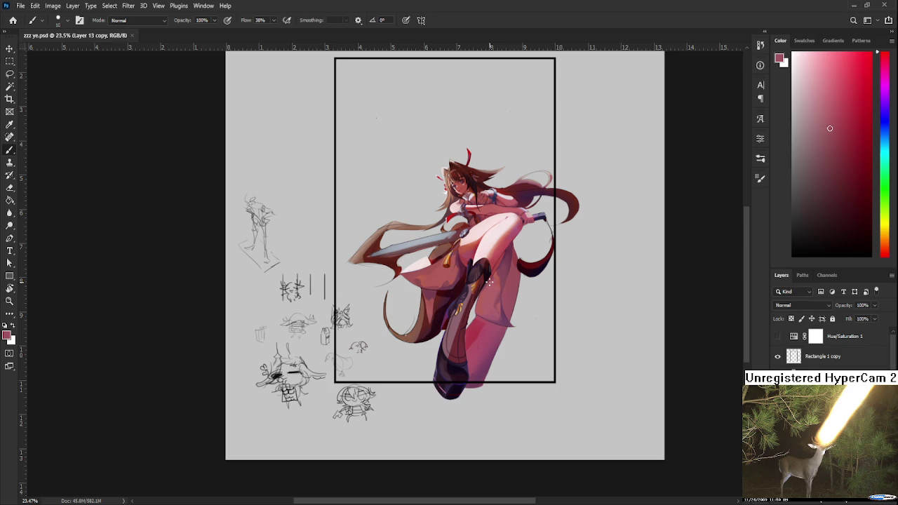
scroll(490, 283, "up", 1)
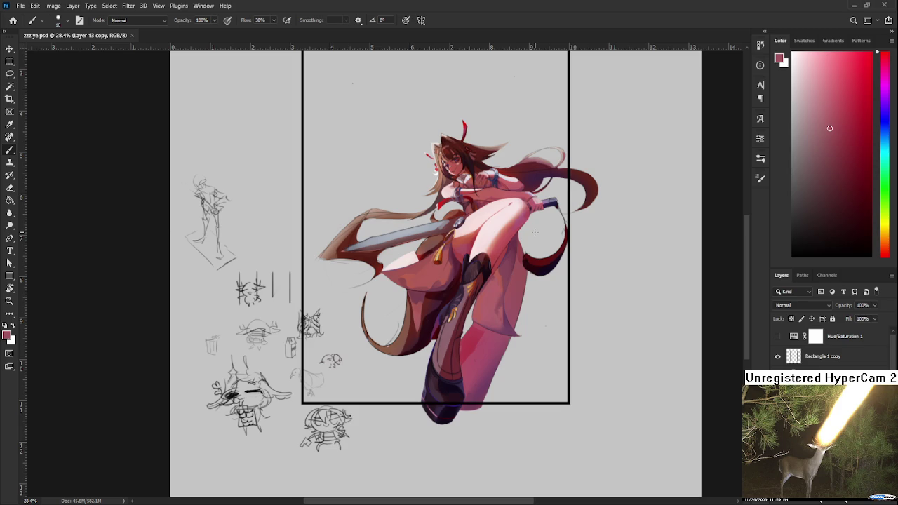
left_click_drag(491, 175, 566, 307)
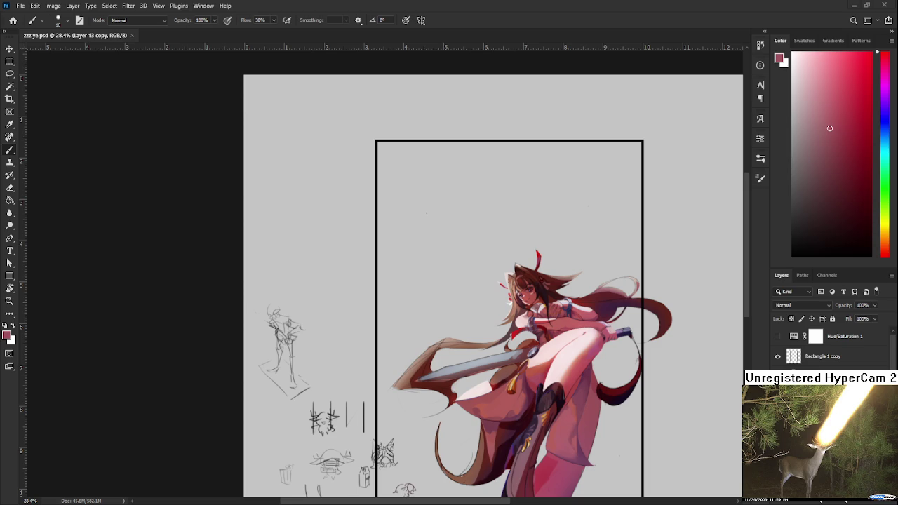
left_click_drag(434, 355, 327, 277)
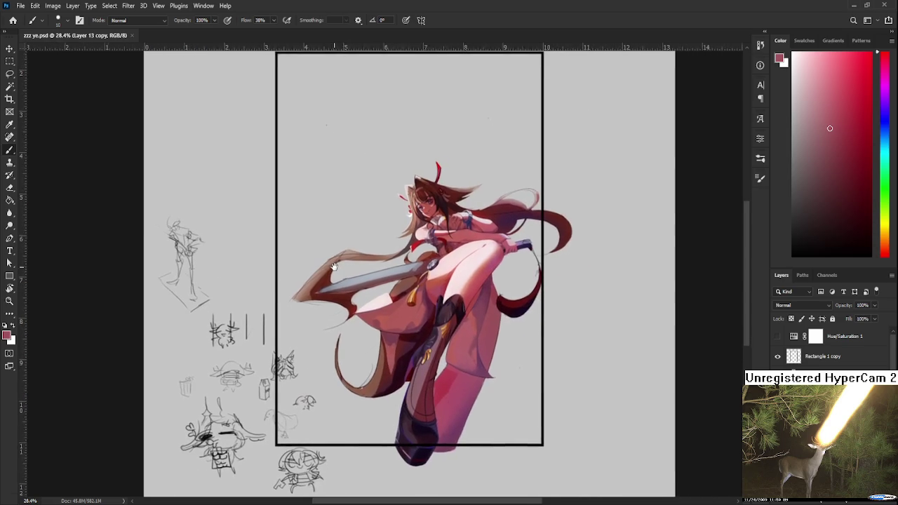
scroll(317, 309, "up", 1)
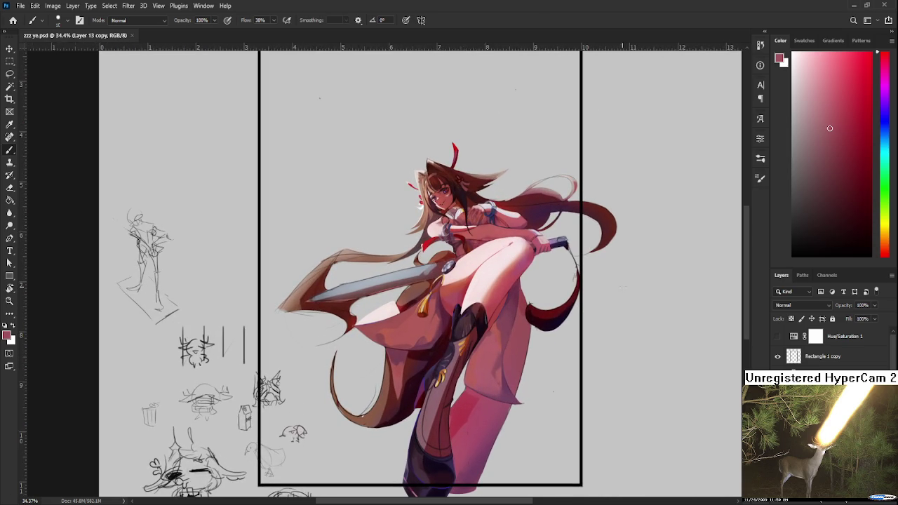
scroll(557, 314, "down", 2)
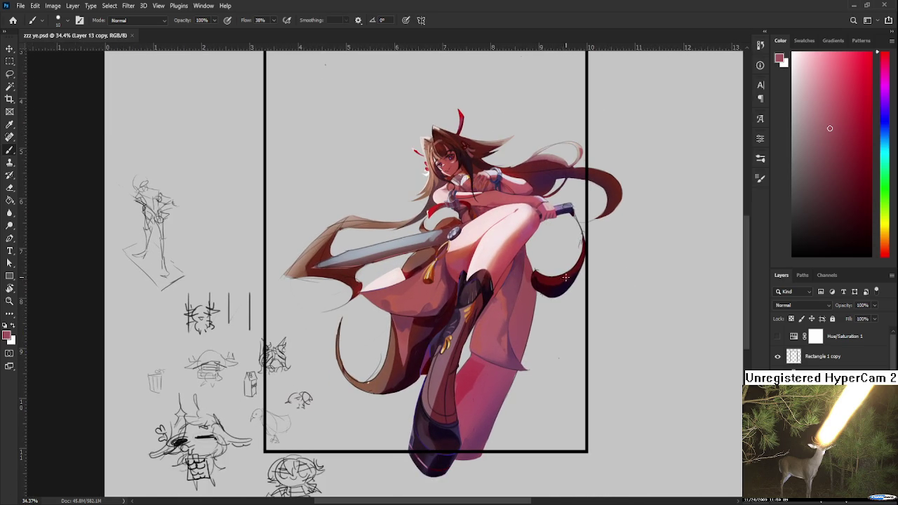
scroll(565, 278, "down", 1)
left_click_drag(142, 169, 177, 195)
scroll(222, 169, "up", 1)
scroll(231, 175, "down", 2)
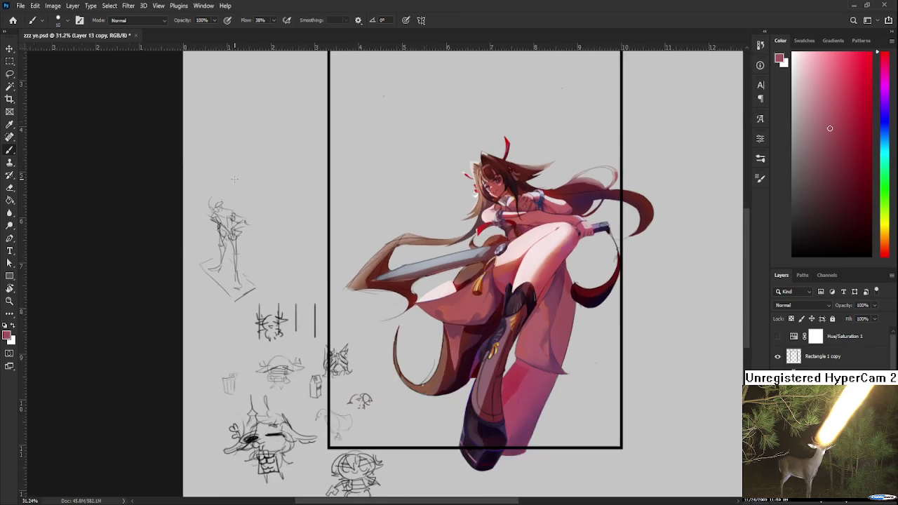
scroll(235, 179, "up", 3)
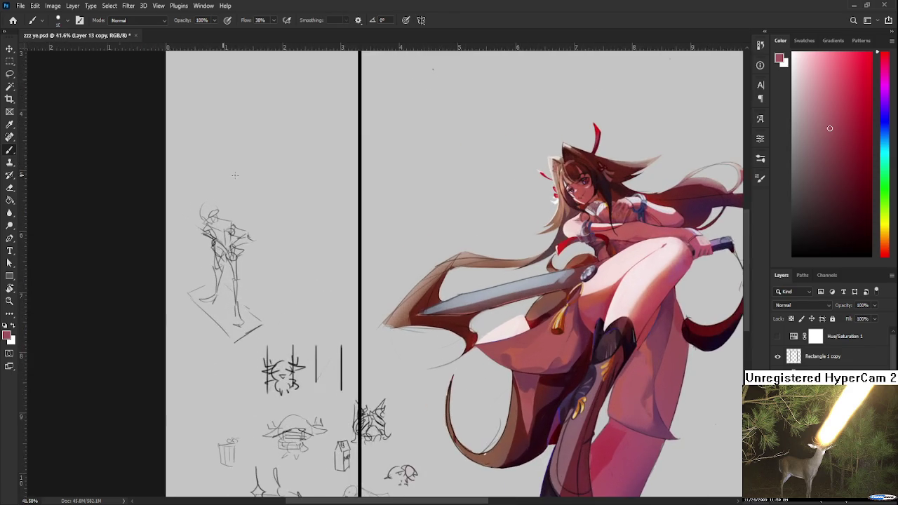
mouse_move(377, 146)
left_mouse_down()
mouse_move(204, 216)
mouse_move(187, 215)
mouse_move(200, 148)
left_mouse_up()
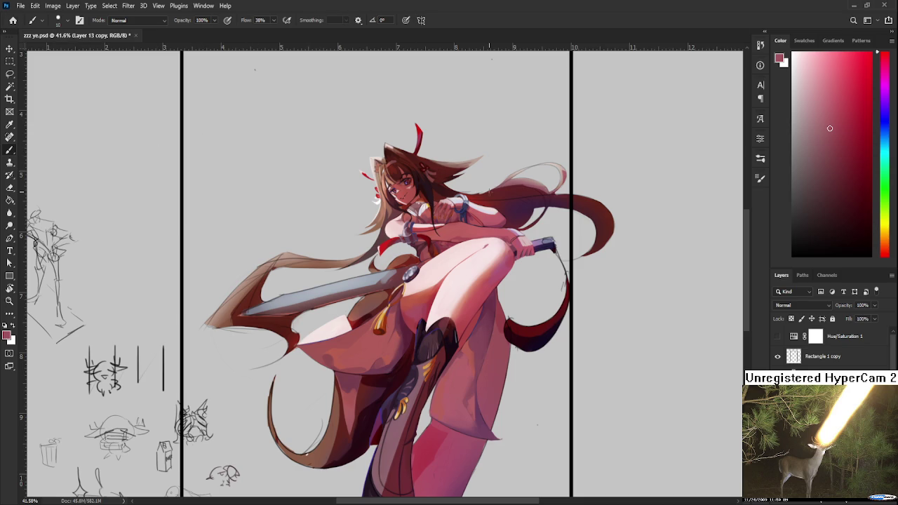
scroll(489, 190, "down", 2)
scroll(489, 190, "down", 2)
scroll(489, 189, "down", 2)
scroll(489, 190, "up", 2)
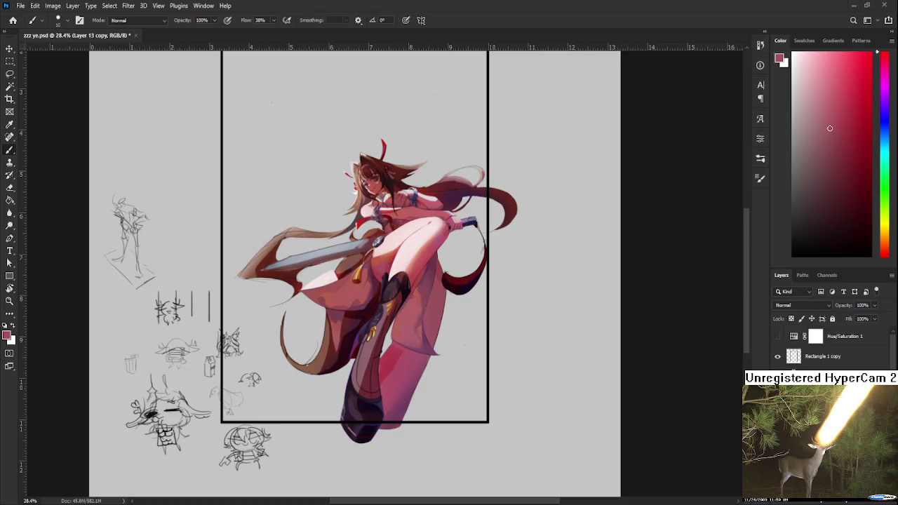